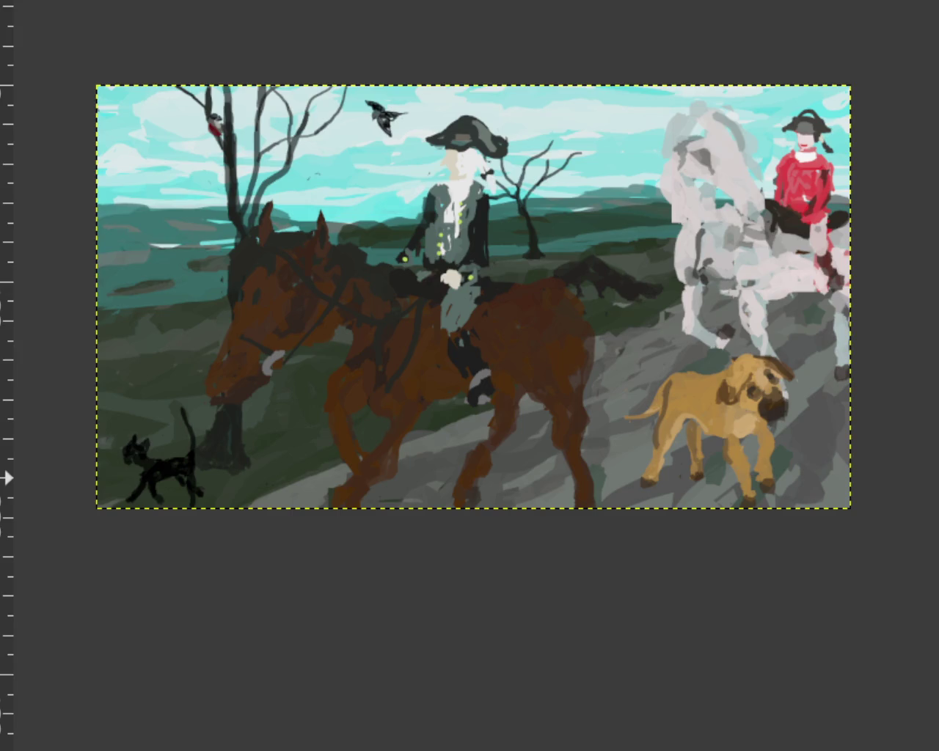
- Zoom in on the horse and dog, then back out to the whole painting
left_click(701, 426, "ctrl")
left_click(593, 394)
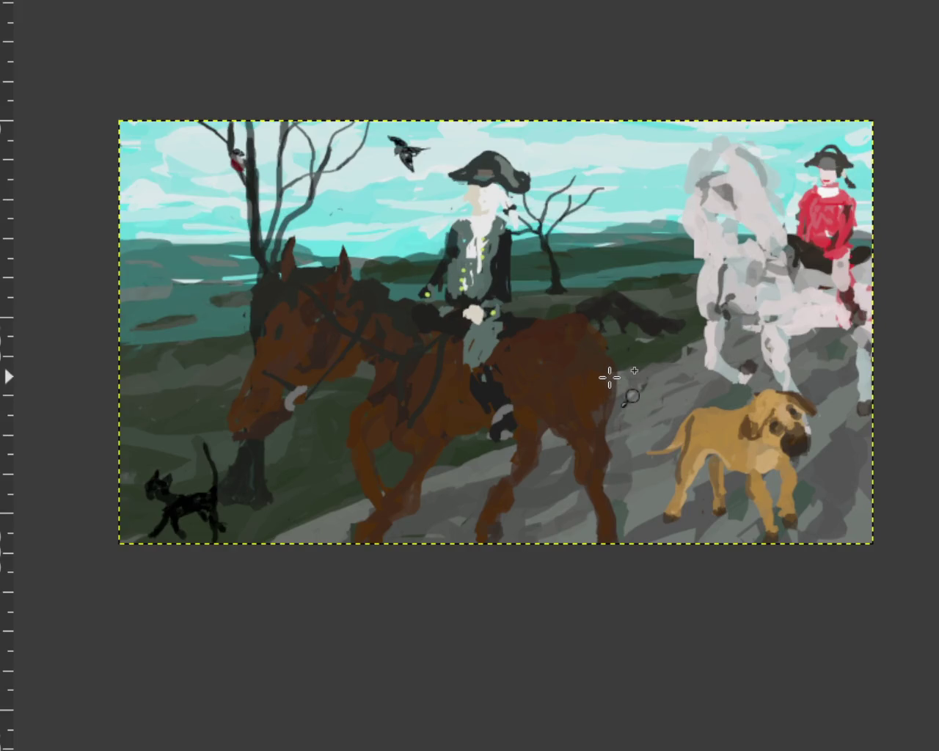
left_click(609, 378)
left_click(566, 390)
left_click(721, 393, "ctrl")
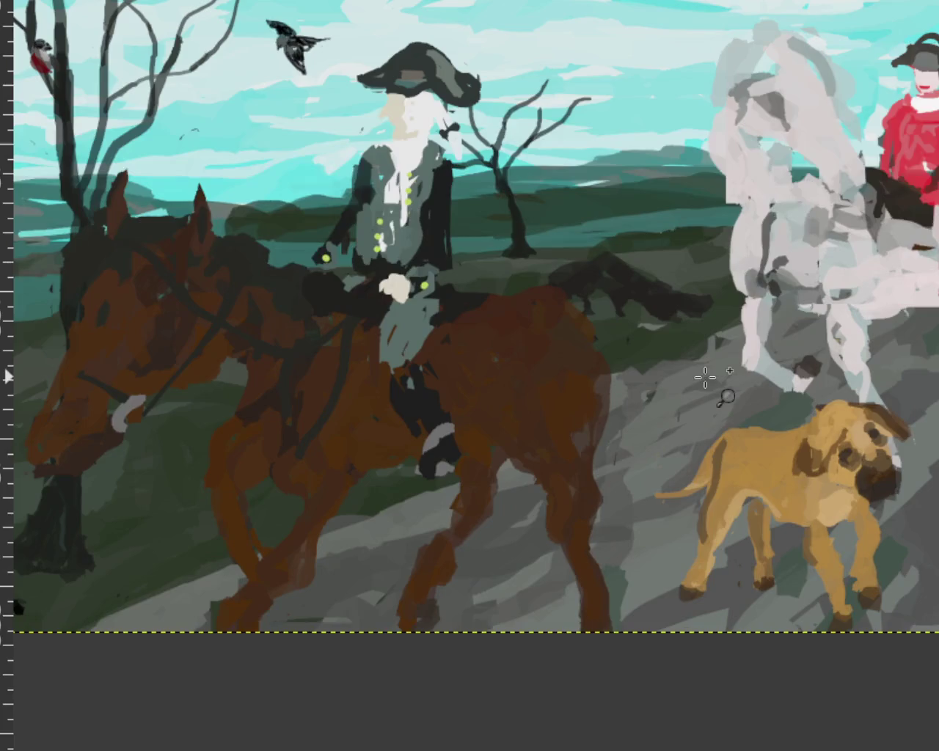
left_click(604, 374, "ctrl")
left_click(604, 367, "ctrl")
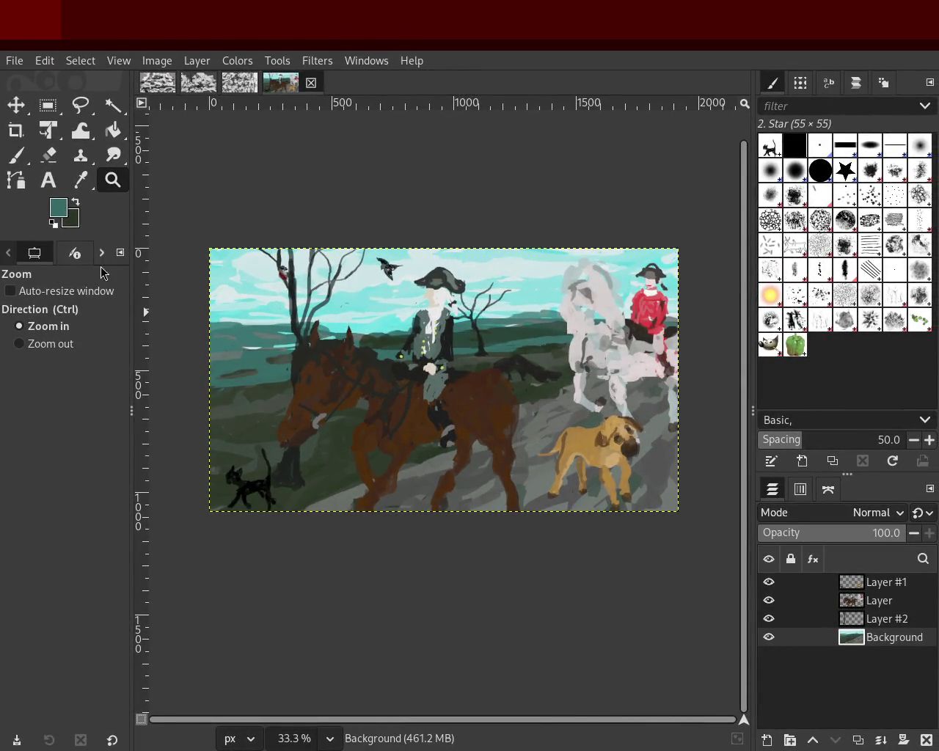
left_click(418, 428, "ctrl")
left_click(417, 424)
left_click(518, 464, "ctrl")
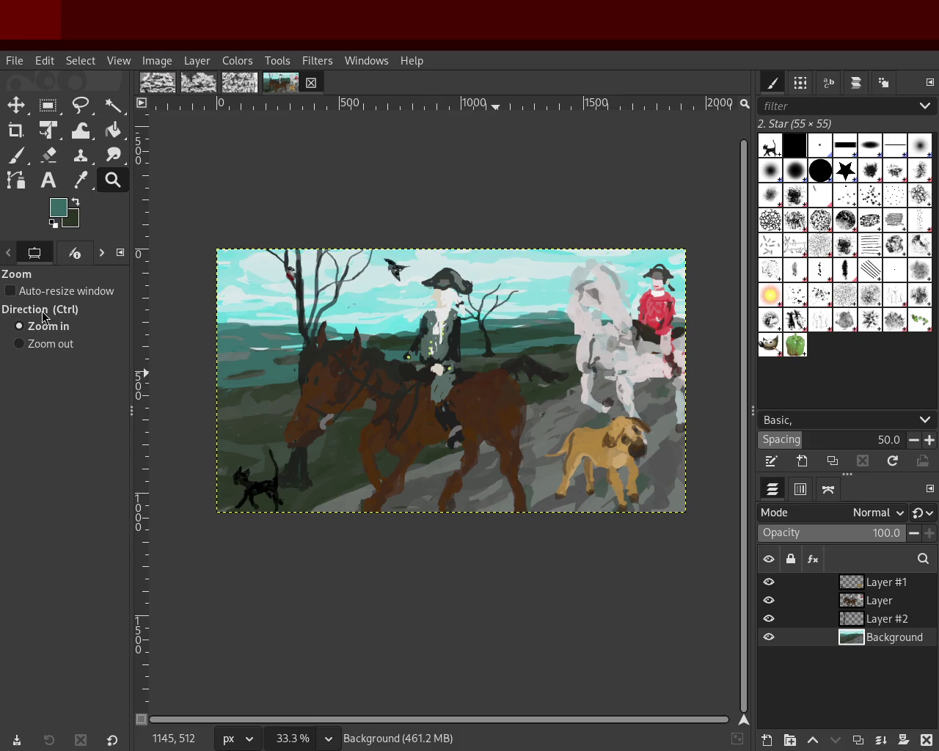
- Hide Layer #1 and Layer, leaving only Background and the Layer #2 trees visible
left_click(769, 582)
left_click(769, 600)
left_click(769, 600)
left_click(769, 582)
left_click(769, 619)
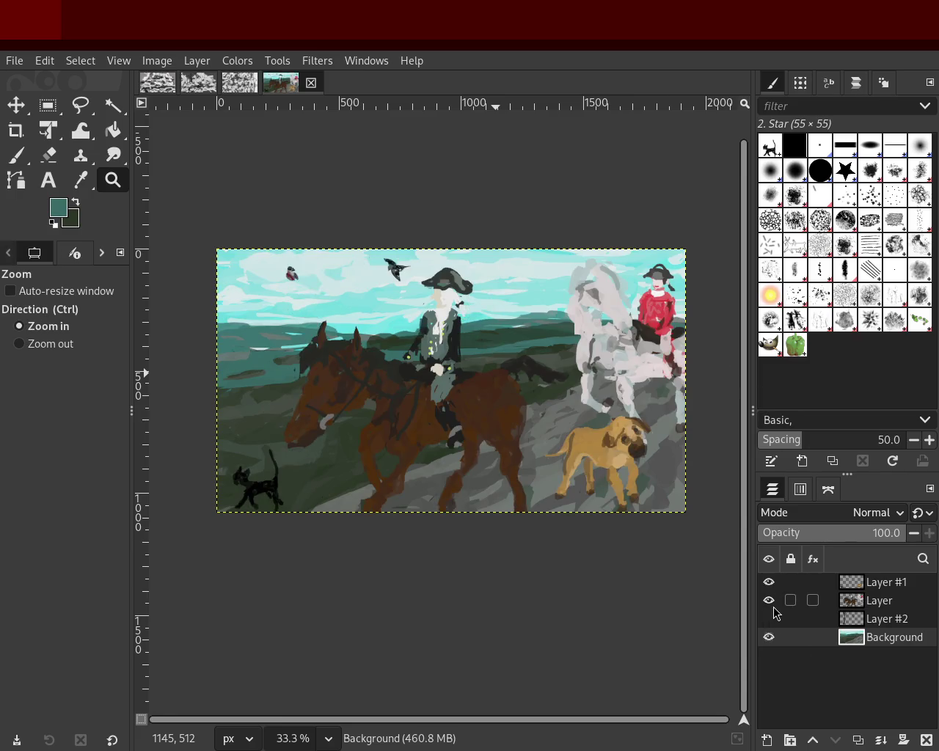
left_click(769, 600)
left_click(769, 582)
left_click(770, 637)
left_click(770, 637)
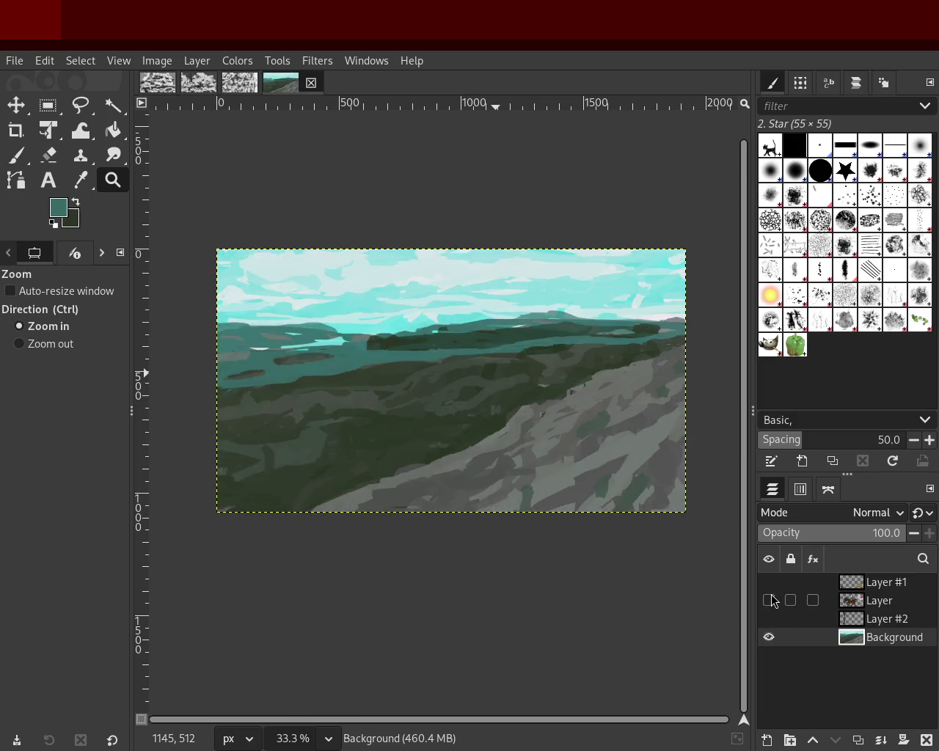
left_click(769, 600)
left_click(770, 600)
left_click(769, 619)
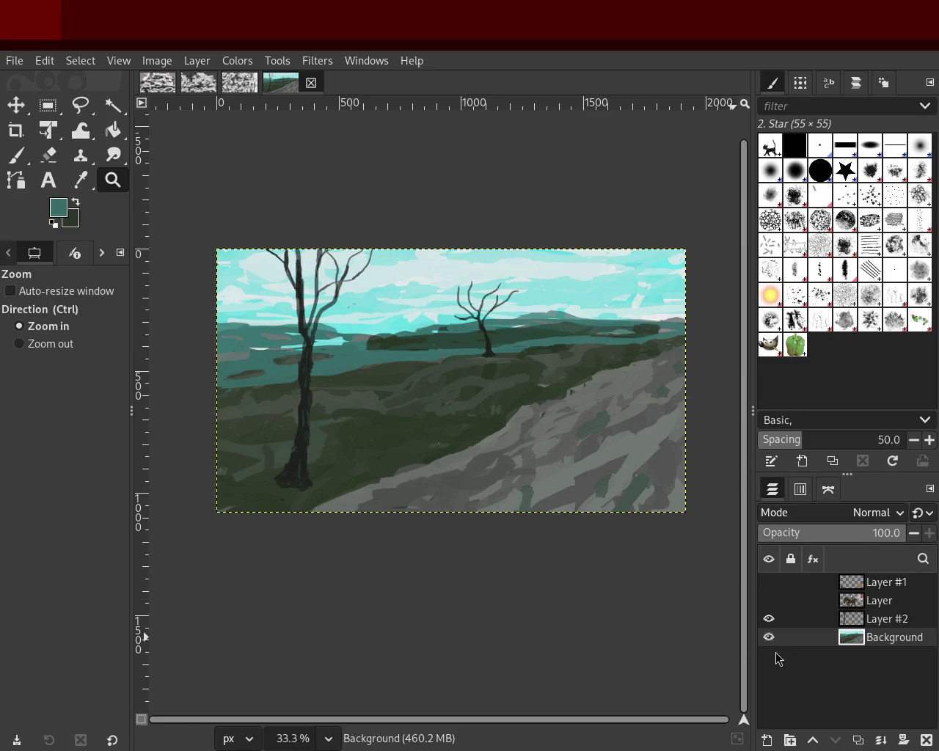
- Make Layer #2 the active layer for editing
left_click(851, 620)
scroll(329, 479, "down", 1)
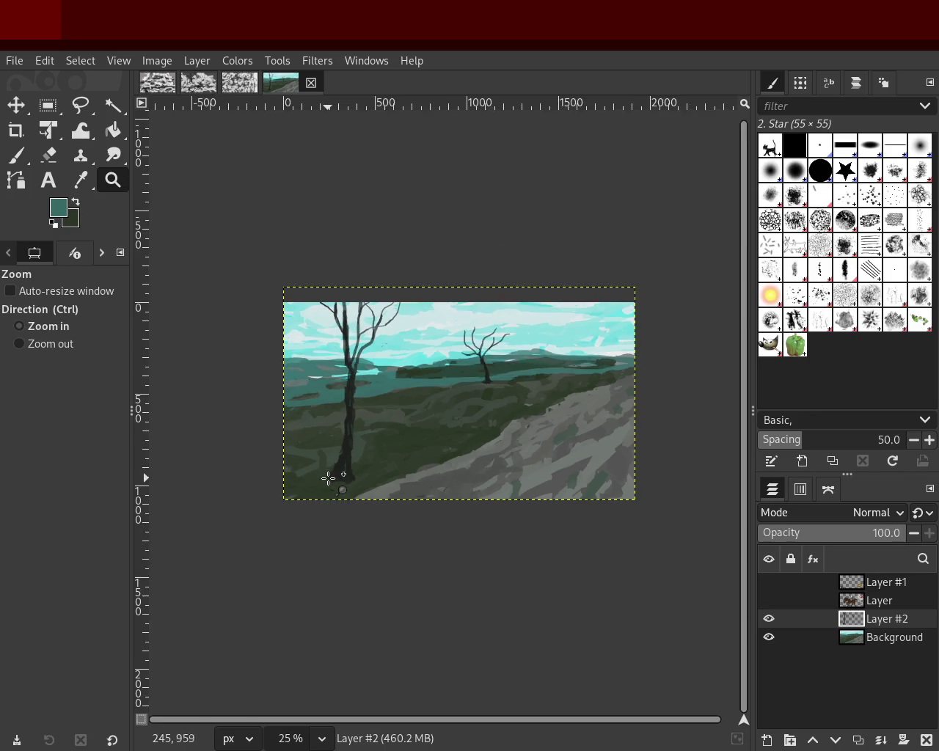
scroll(330, 479, "up", 3)
- Erase around the large trunk's base using a background colour picked from the canvas
scroll(329, 478, "up", 1)
left_click(49, 157)
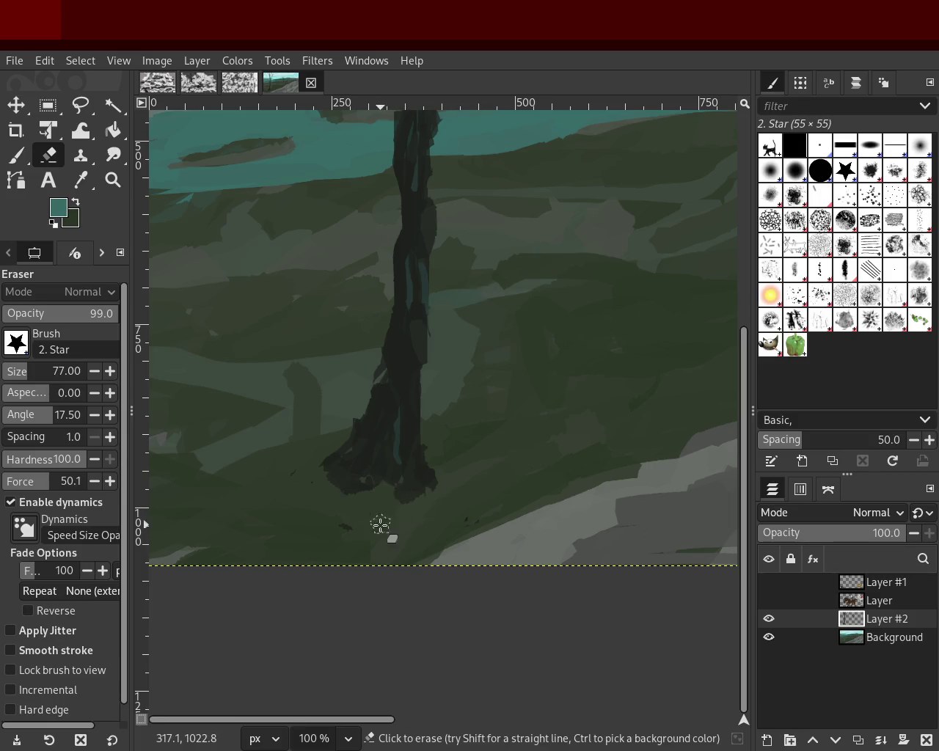
left_click(342, 422, "ctrl")
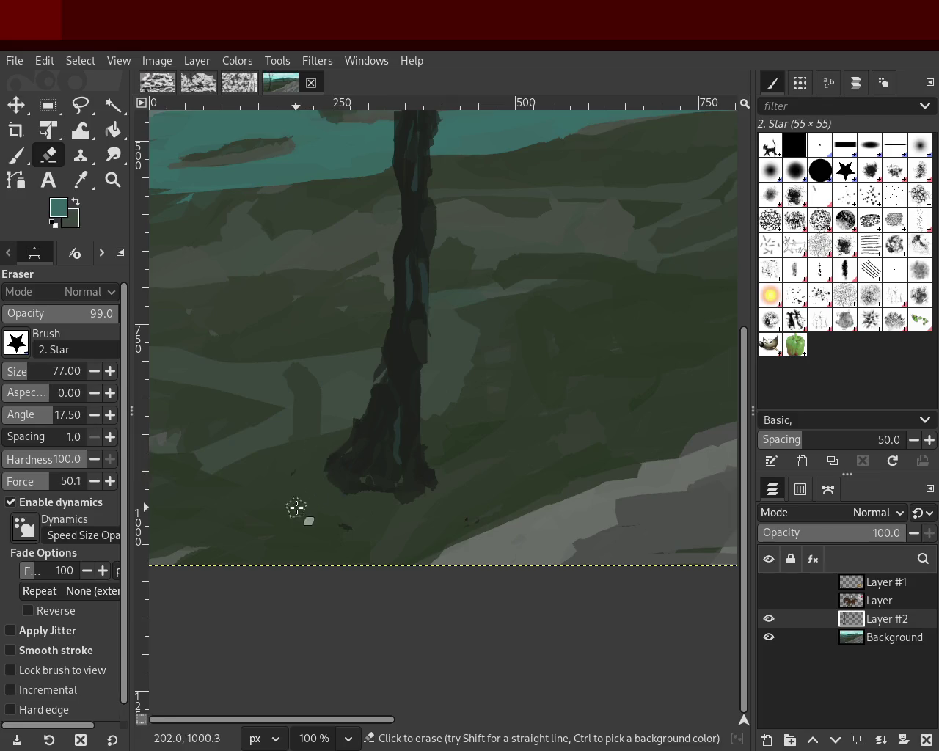
key("ctrl")
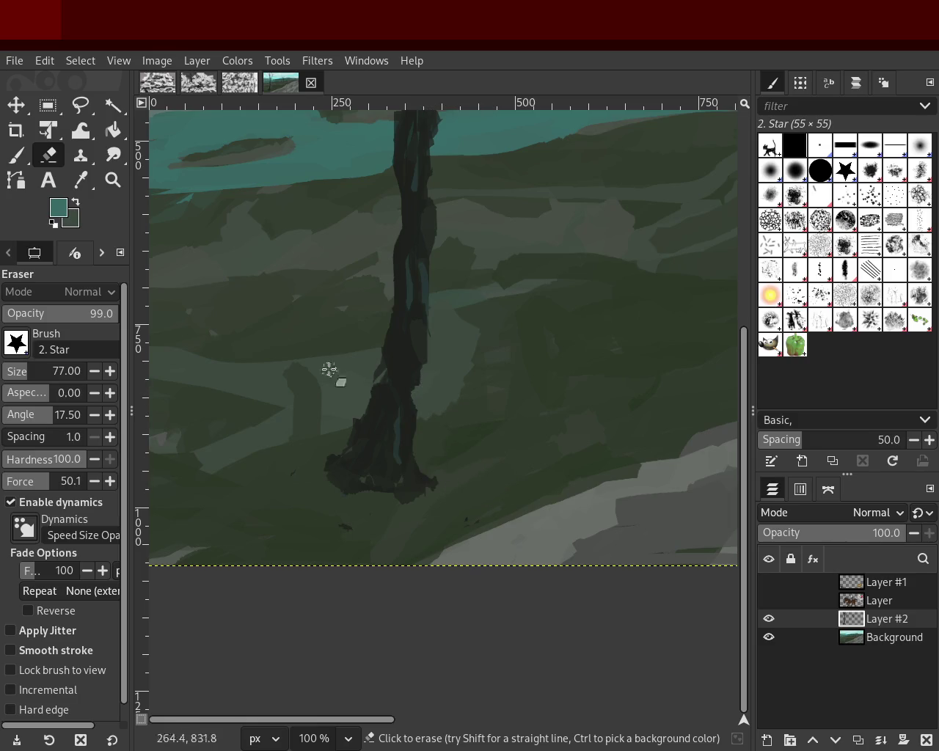
left_click_drag(129, 199, 130, 198)
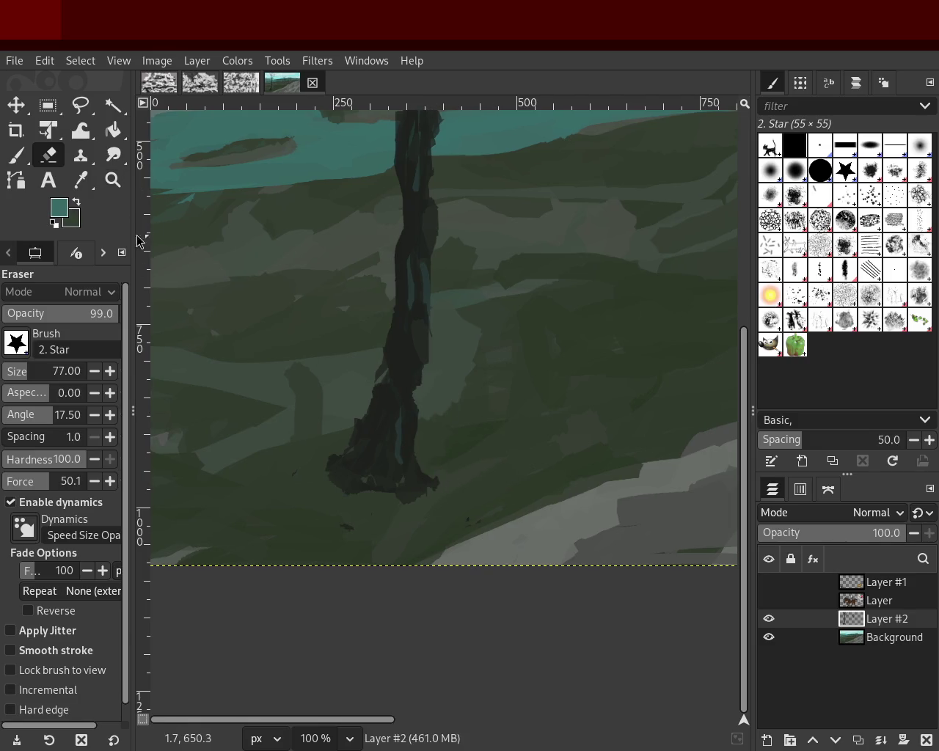
- Pick the trunk's dark green as the Paintbrush colour
left_click(16, 155)
left_click(411, 383, "ctrl")
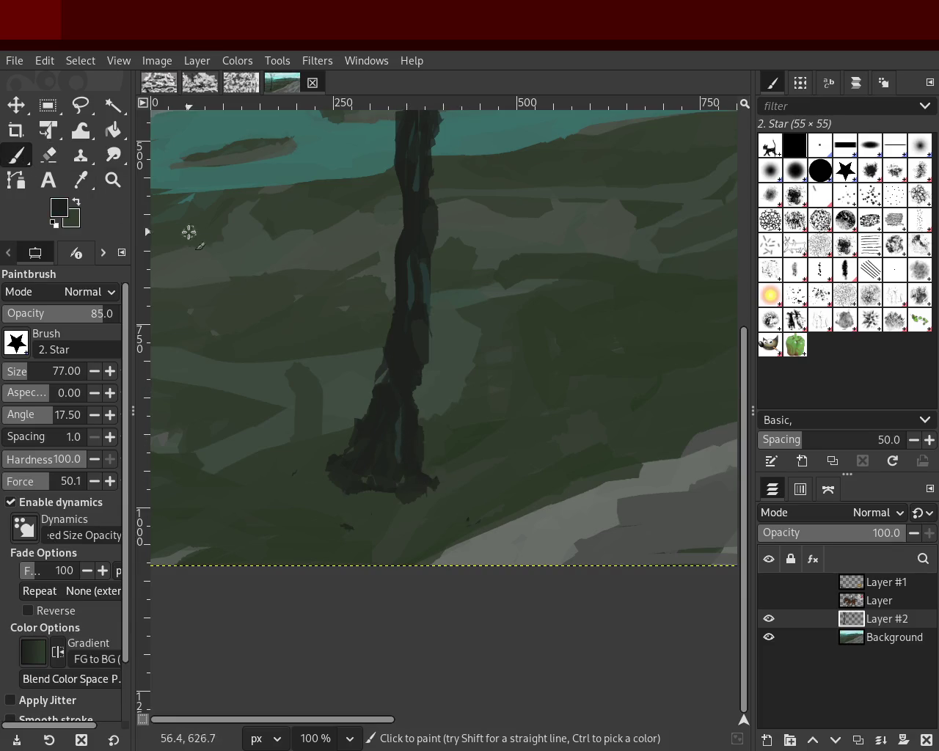
key("ctrl")
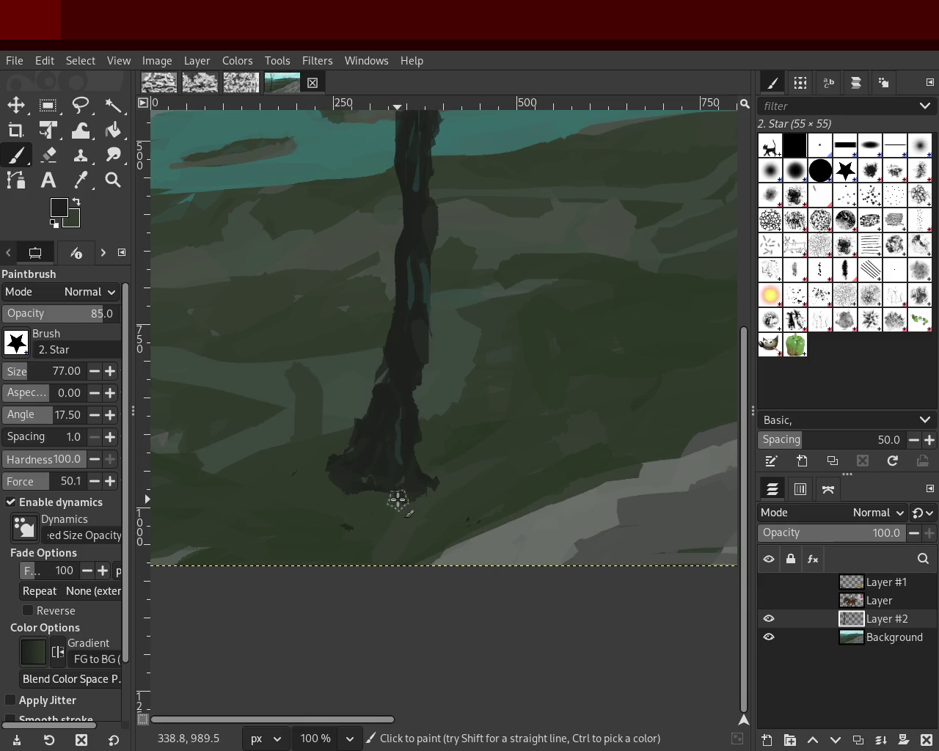
- Zoom out to the whole painting and save it as 39.xcf
left_click(112, 179)
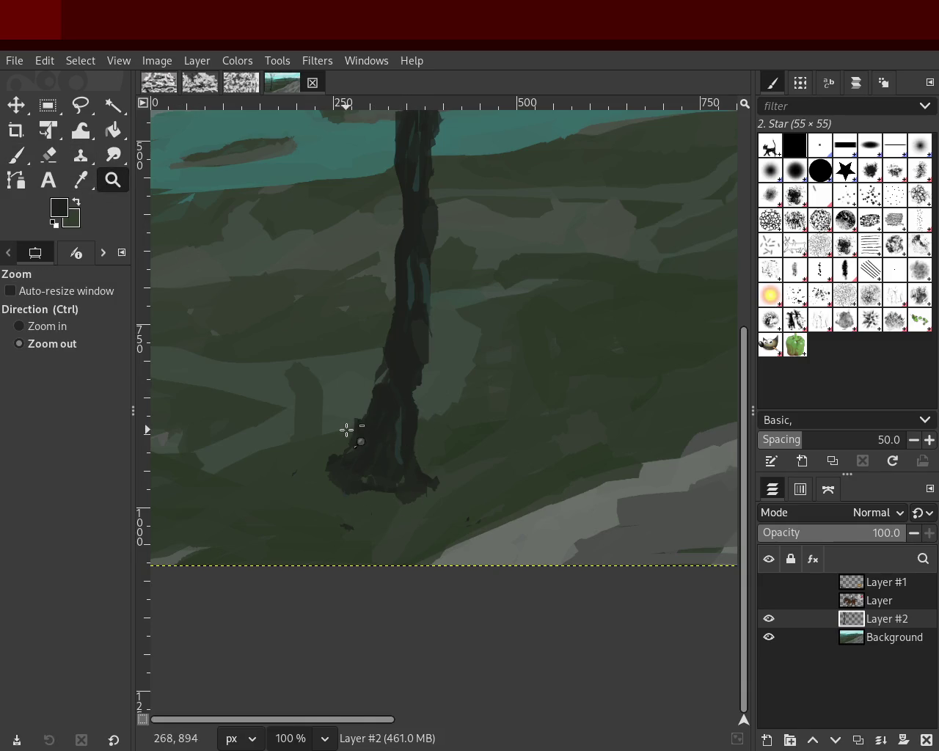
scroll(400, 421, "down", 4)
left_click(452, 361)
key("ctrl+s")
- Zoom far into the base of the tree to inspect the trunk
scroll(411, 423, "down", 1)
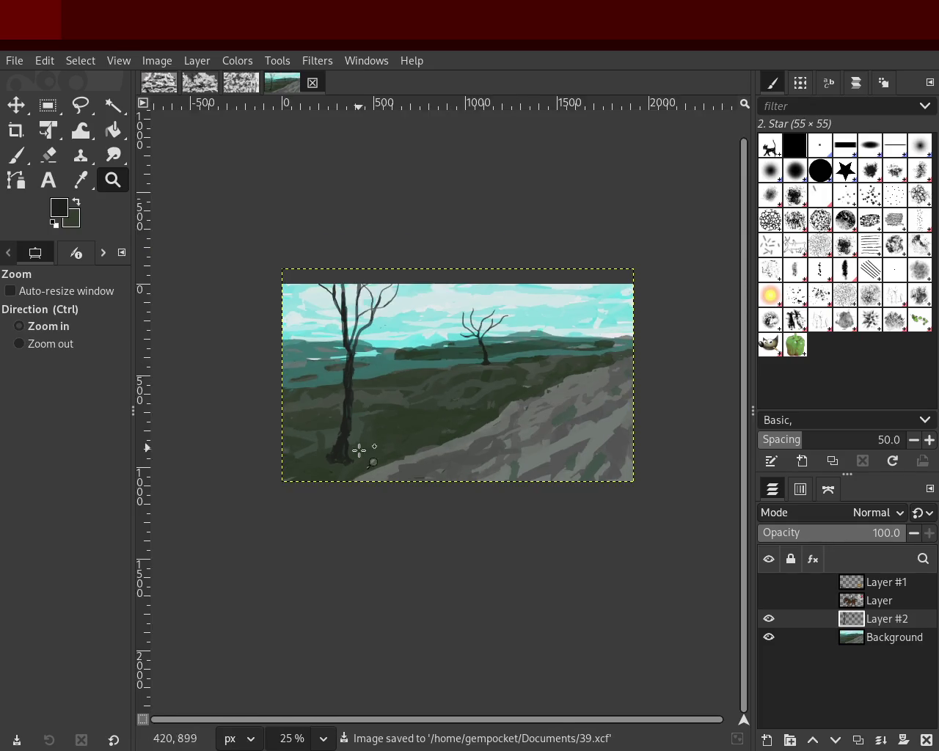
scroll(361, 449, "up", 3)
scroll(345, 457, "up", 1)
left_click(64, 164)
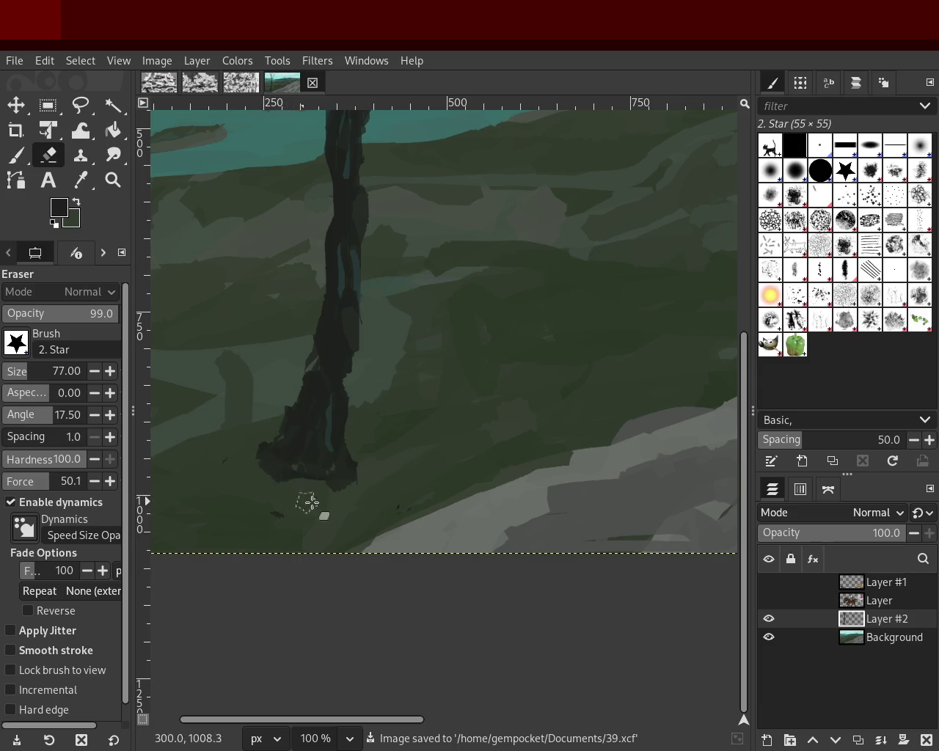
key("z")
left_click_drag(337, 504, 359, 523)
scroll(351, 489, "down", 10)
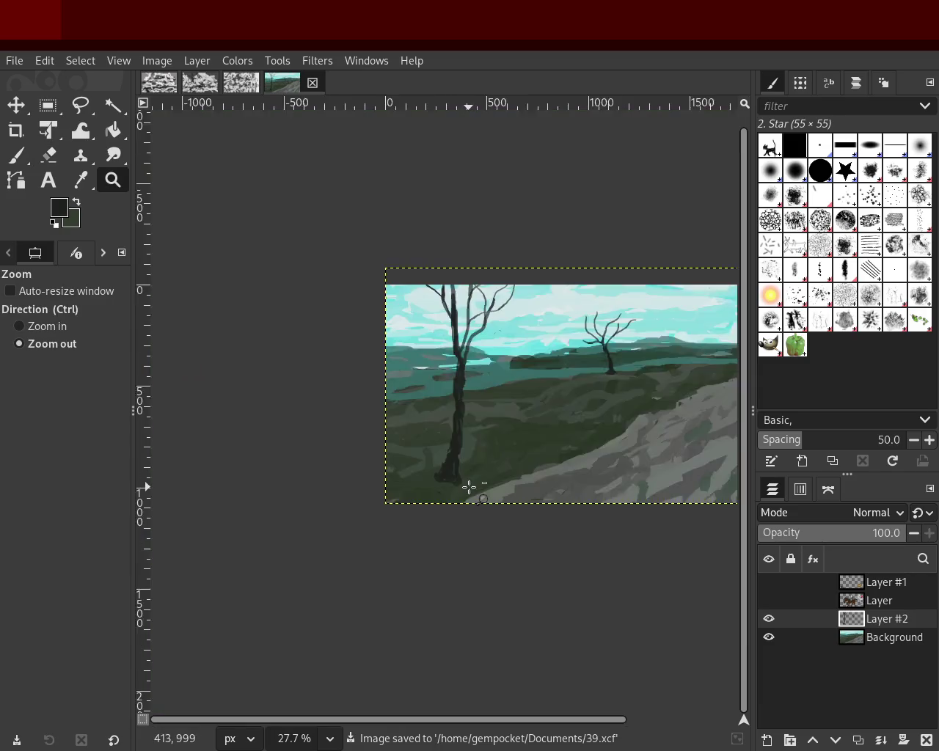
scroll(472, 487, "down", 4)
scroll(482, 494, "up", 3)
scroll(465, 492, "up", 1)
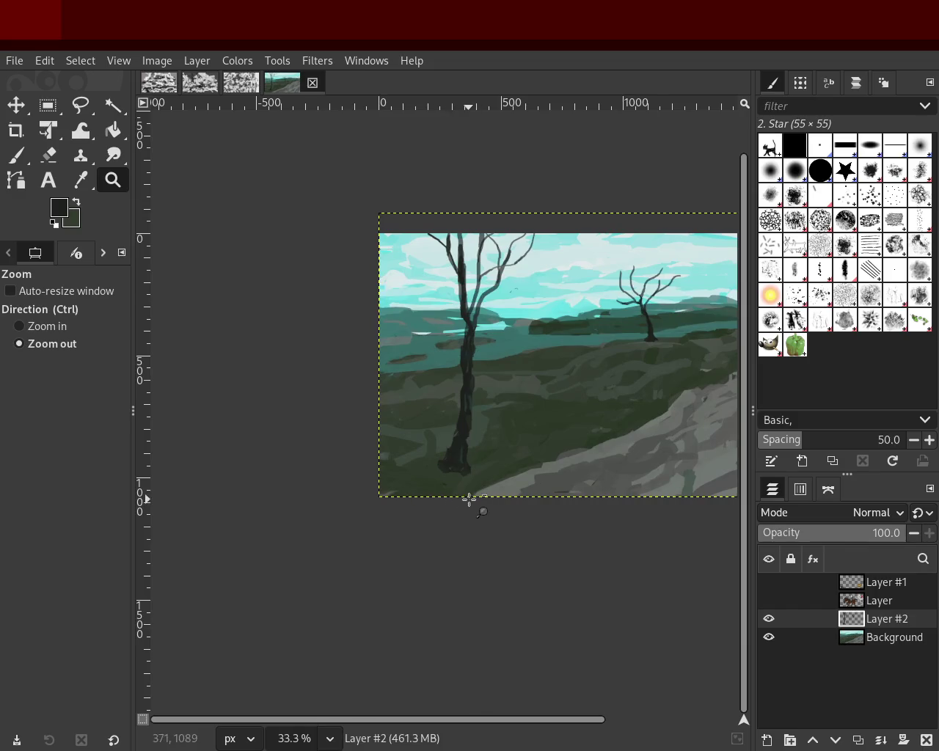
scroll(514, 484, "down", 2)
scroll(487, 479, "up", 2)
scroll(413, 501, "down", 1)
scroll(414, 502, "up", 1)
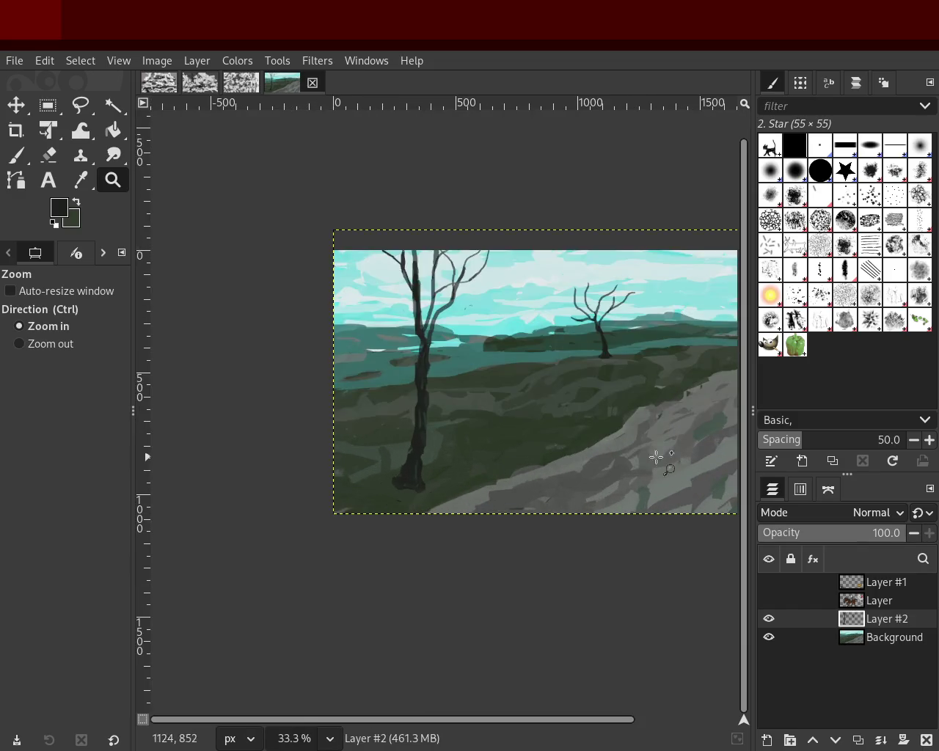
- Turn Layer #1 and Layer back on to show the animals, riders and horses
left_click(768, 584)
left_click(768, 601)
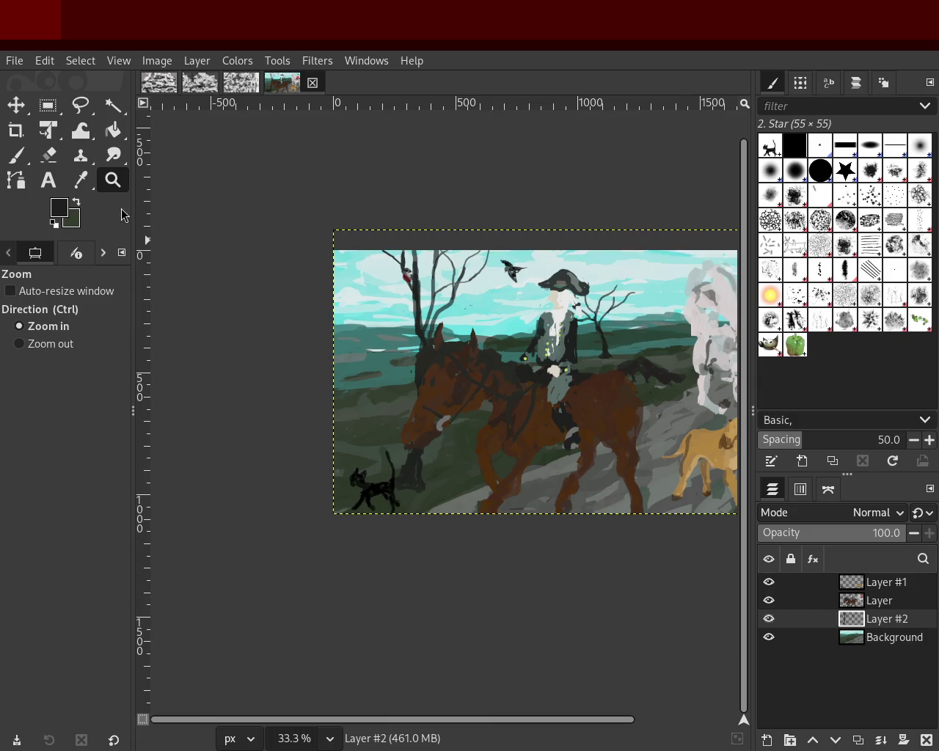
scroll(358, 358, "down", 1)
scroll(477, 381, "down", 1)
scroll(477, 382, "up", 1)
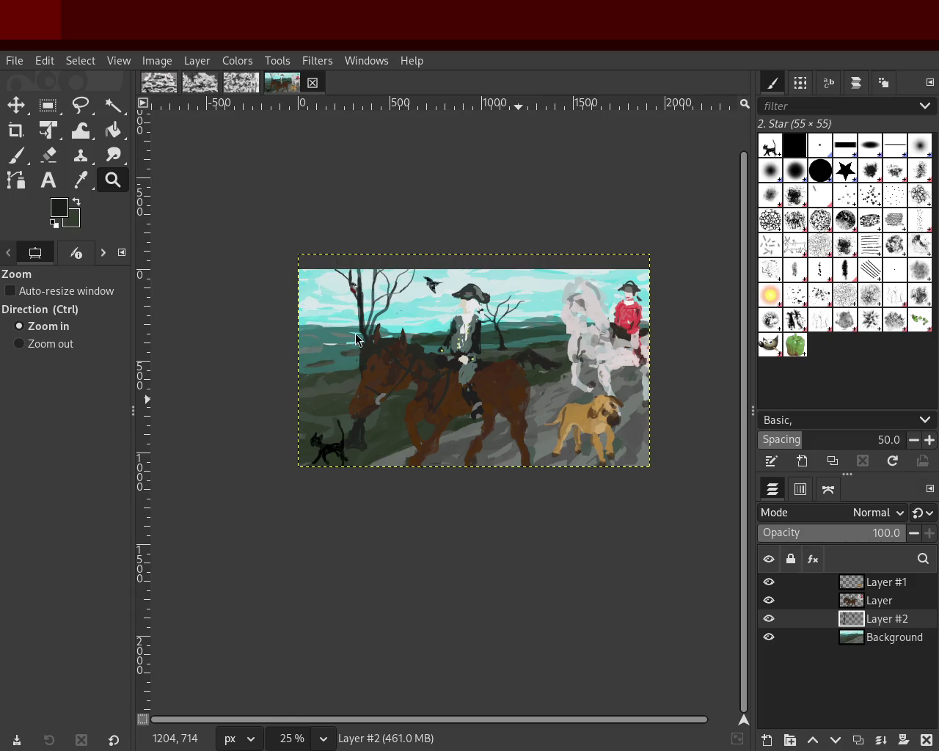
scroll(524, 466, "down", 1)
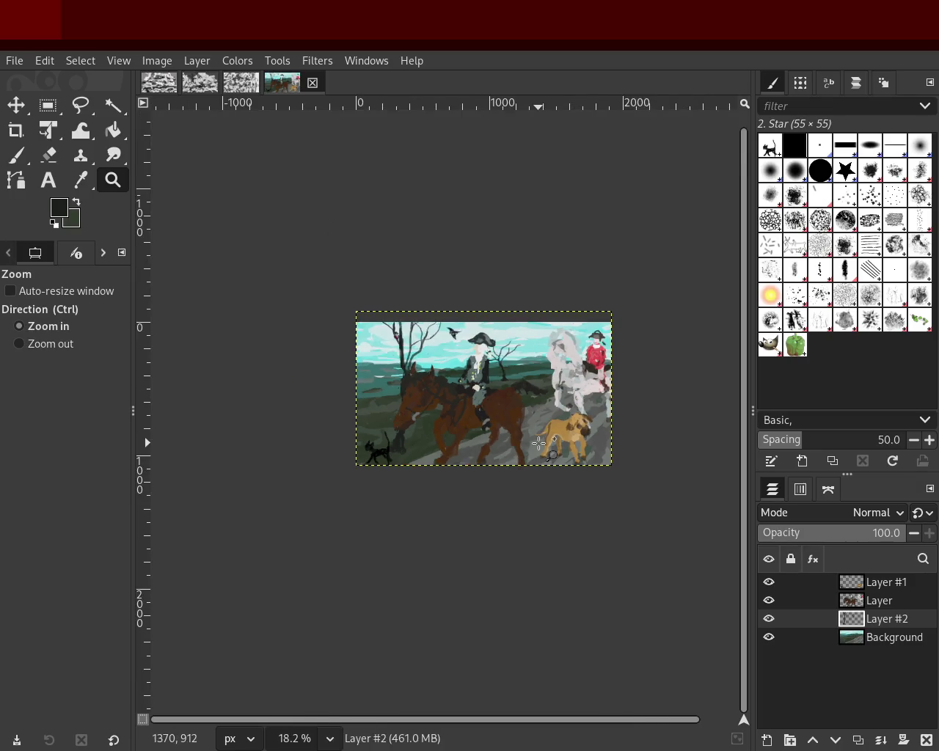
scroll(528, 440, "up", 2)
scroll(541, 406, "down", 1)
scroll(540, 406, "up", 1)
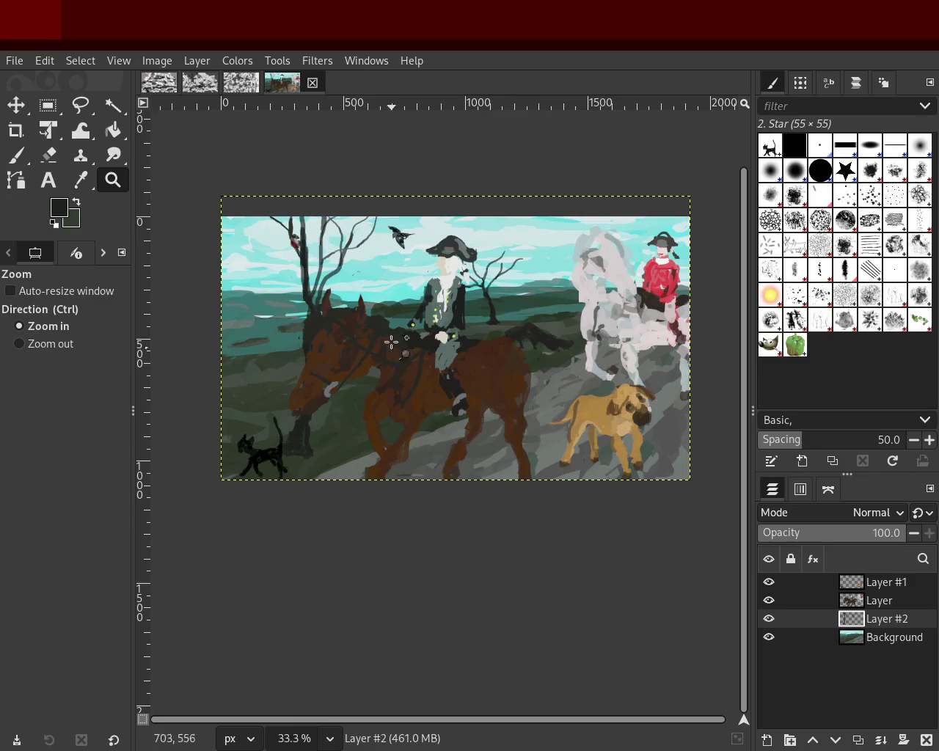
scroll(377, 394, "down", 1)
scroll(379, 396, "up", 2)
scroll(384, 400, "down", 1)
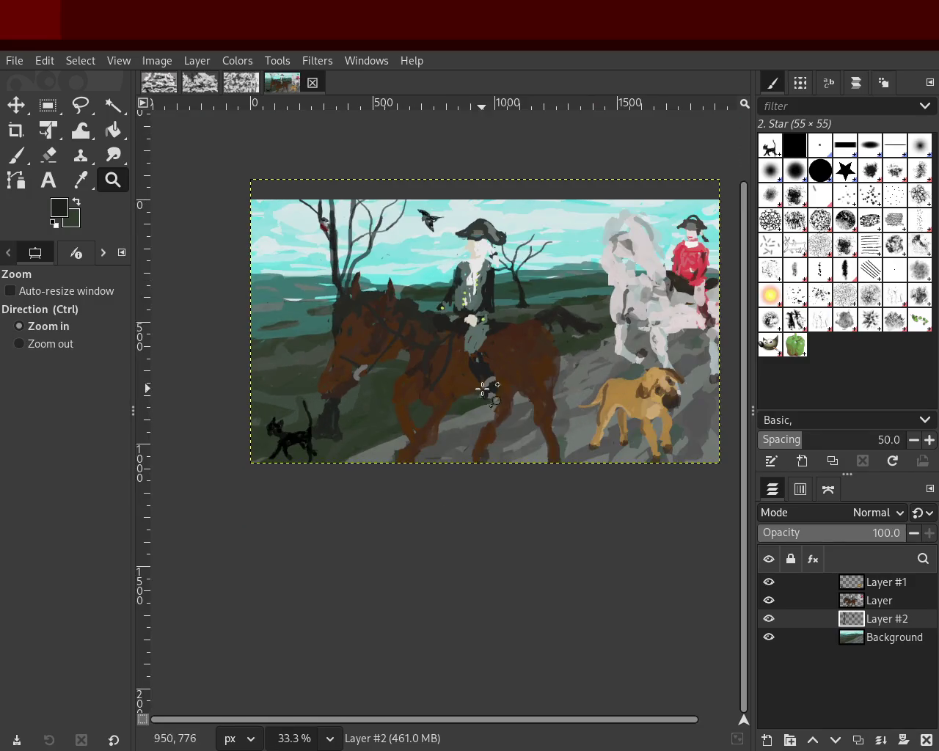
scroll(367, 411, "down", 1)
- Hide the figure layers so only the tree over the hillside shows
left_click(769, 618)
left_click(769, 601)
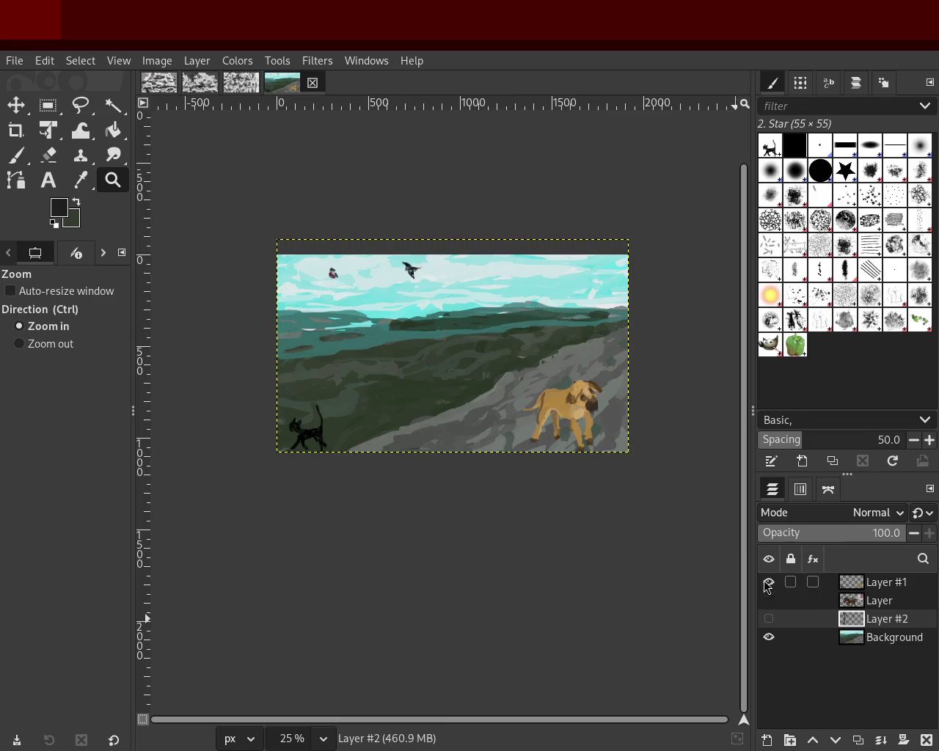
left_click(769, 581)
left_click(769, 582)
left_click(769, 587)
left_click(769, 600)
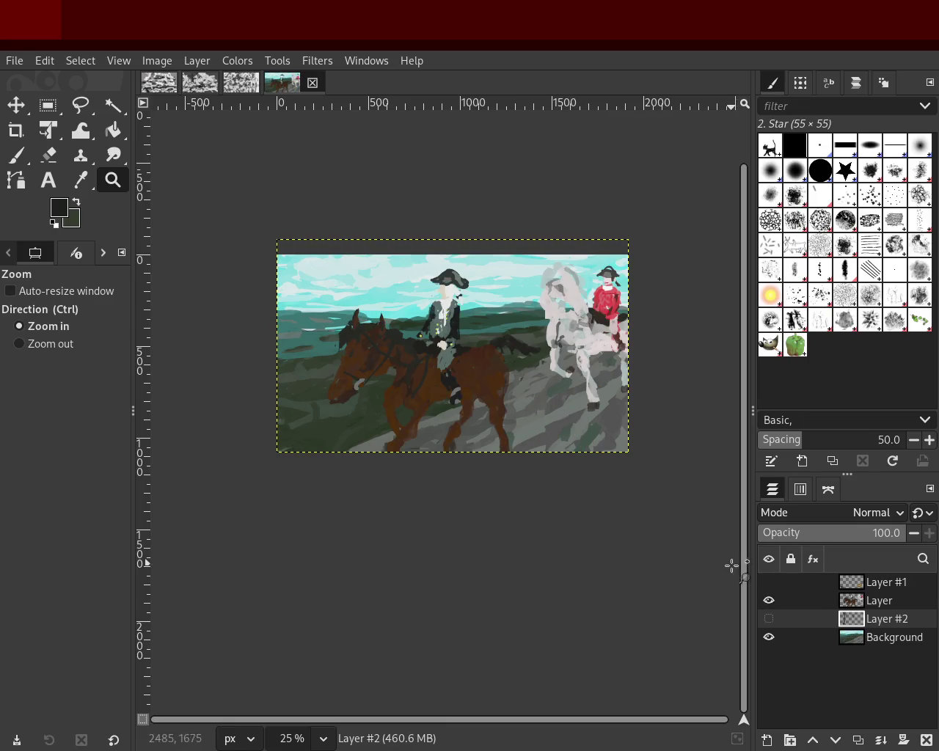
left_click(769, 600)
left_click(769, 600)
left_click(769, 618)
left_click(769, 601)
- Erase the dark blob left of the trunk base
scroll(366, 448, "down", 1)
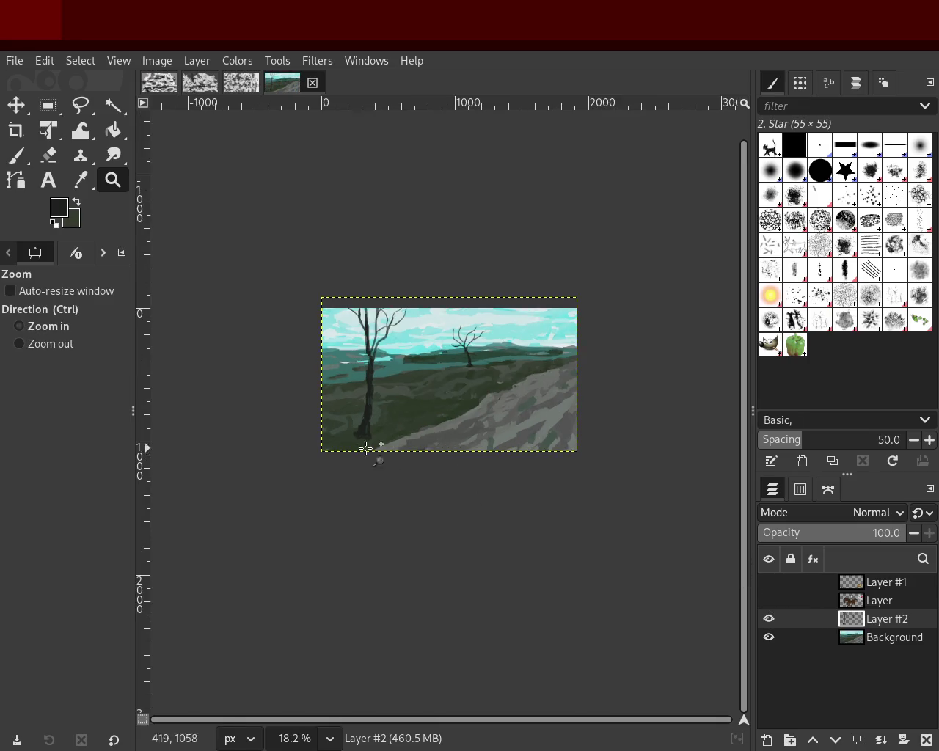
scroll(365, 448, "up", 3)
scroll(363, 447, "up", 1)
key("shift+e")
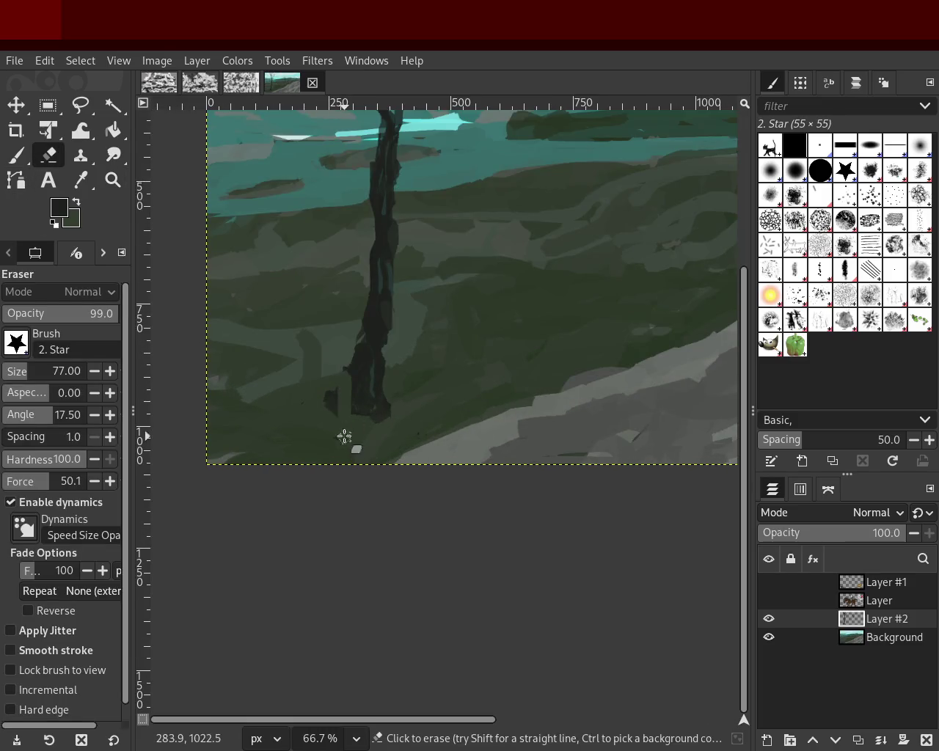
mouse_move(345, 437)
left_mouse_down()
mouse_move(325, 409)
mouse_move(331, 367)
left_mouse_up()
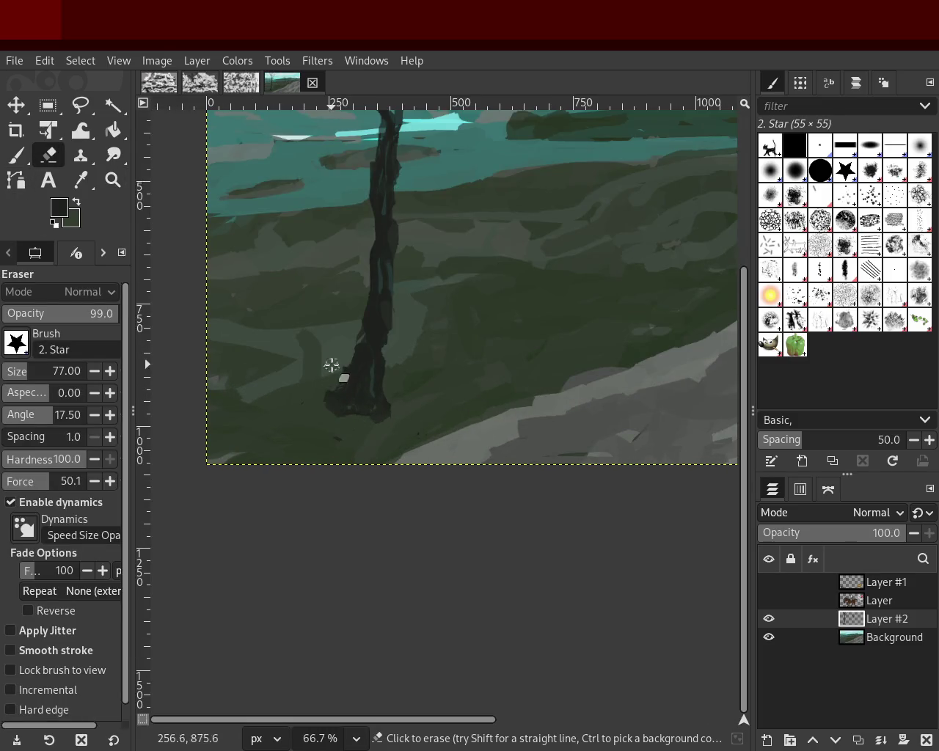
- Repaint the trunk base with dark greens picked from the canvas, undoing unwanted strokes
left_click(15, 155)
mouse_move(306, 455)
left_mouse_down()
mouse_move(357, 422)
mouse_move(328, 484)
mouse_move(360, 430)
mouse_move(348, 451)
mouse_move(321, 435)
mouse_move(331, 447)
left_mouse_up()
left_click(398, 424, "ctrl")
mouse_move(397, 430)
left_mouse_down()
mouse_move(379, 459)
mouse_move(336, 449)
left_mouse_up()
left_click(350, 409, "ctrl")
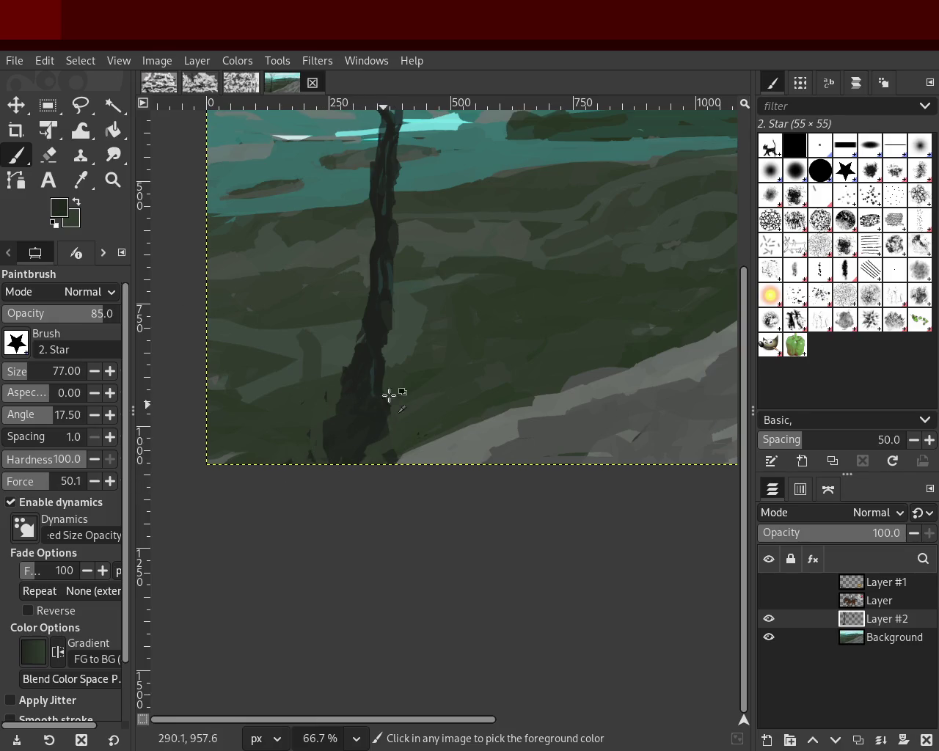
mouse_move(405, 441)
left_mouse_down()
mouse_move(311, 425)
mouse_move(389, 415)
left_mouse_up()
key("ctrl+z")
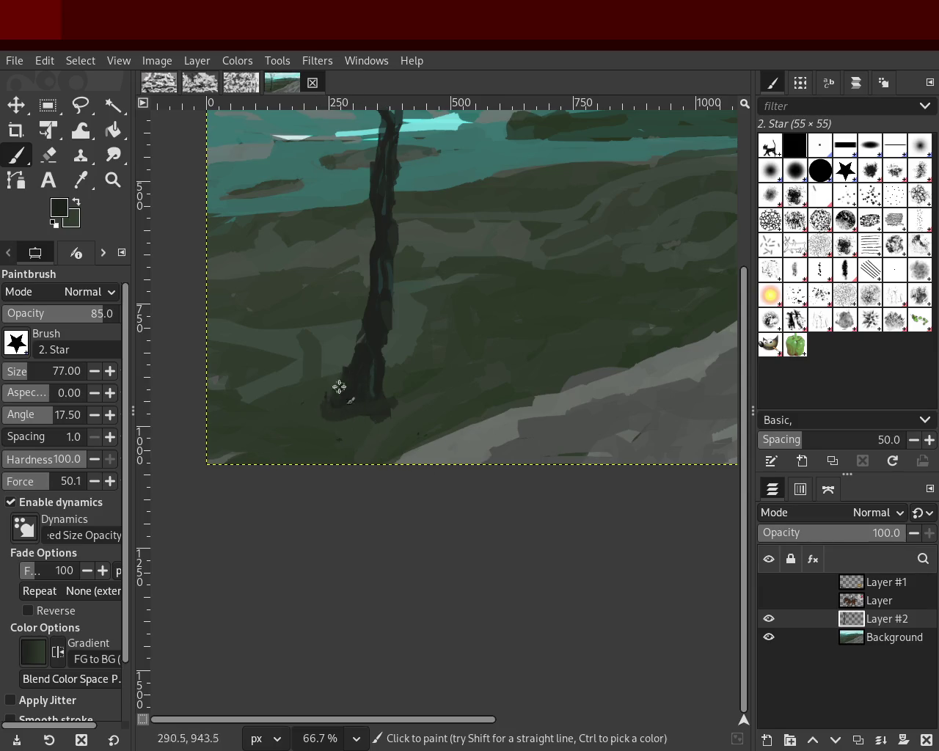
key("z")
scroll(358, 394, "down", 15, "ctrl")
scroll(367, 359, "up", 2, "ctrl")
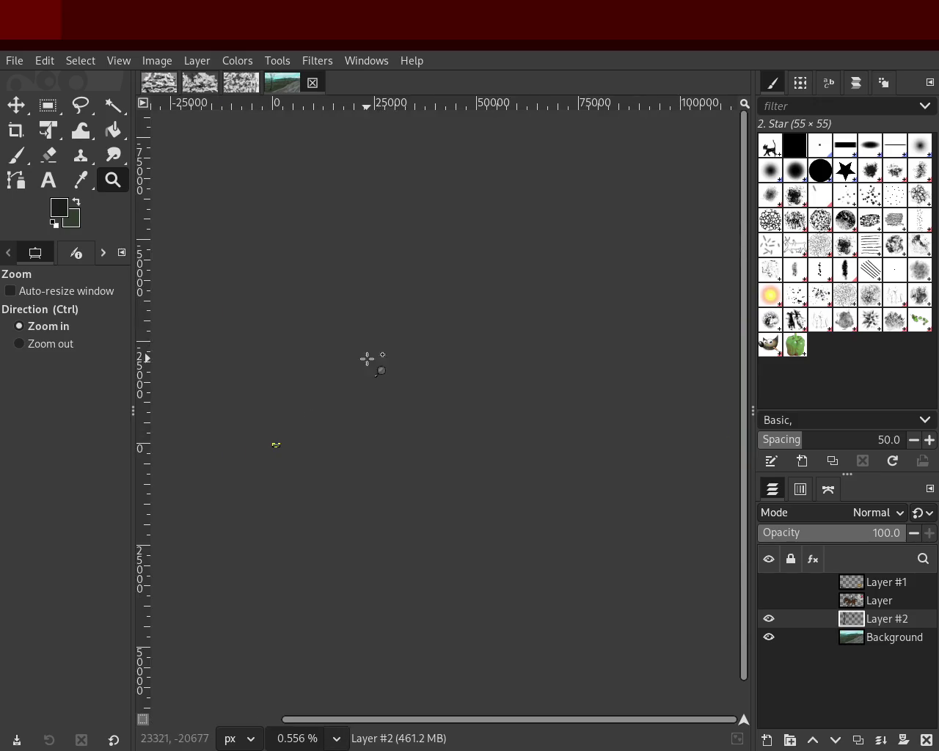
scroll(274, 436, "down", 1, "ctrl")
scroll(306, 419, "up", 2, "ctrl")
scroll(304, 419, "up", 4, "ctrl")
scroll(305, 419, "up", 4, "ctrl")
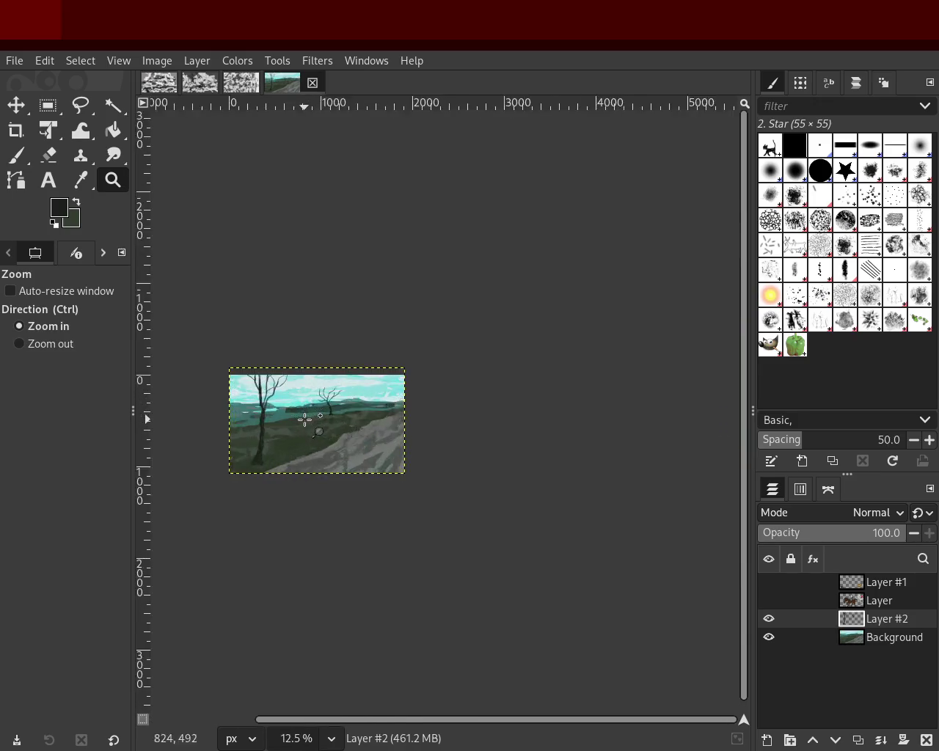
scroll(323, 415, "up", 3, "ctrl")
scroll(308, 429, "down", 11, "ctrl")
scroll(331, 432, "up", 1, "ctrl")
scroll(425, 412, "up", 2, "ctrl")
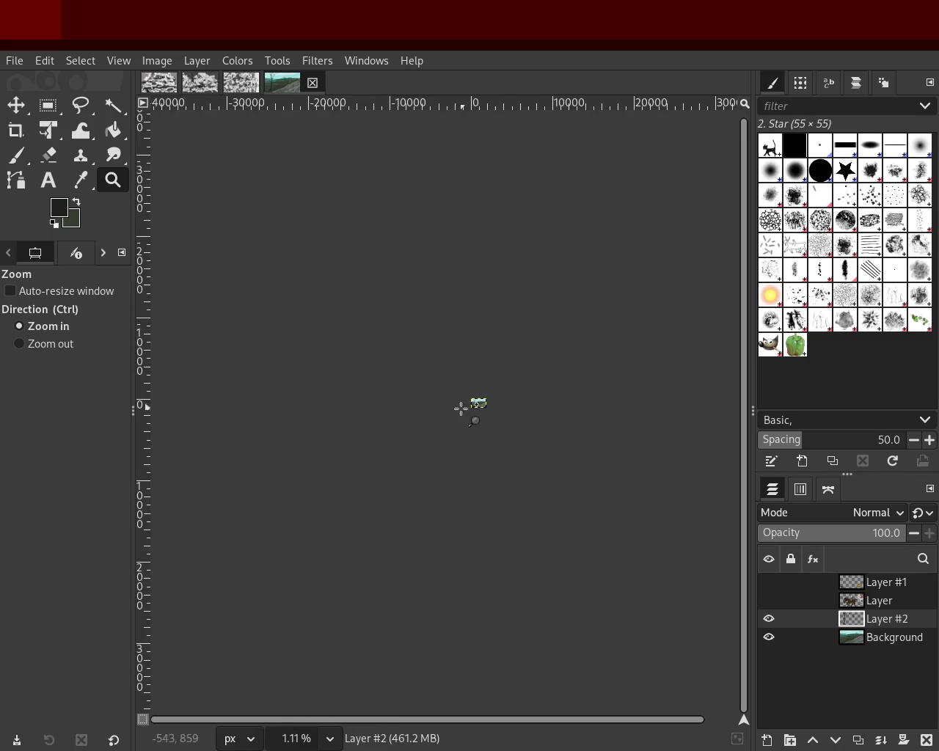
scroll(460, 408, "up", 2, "ctrl")
scroll(463, 410, "up", 2, "ctrl")
scroll(463, 411, "up", 3, "ctrl")
scroll(466, 414, "up", 2, "ctrl")
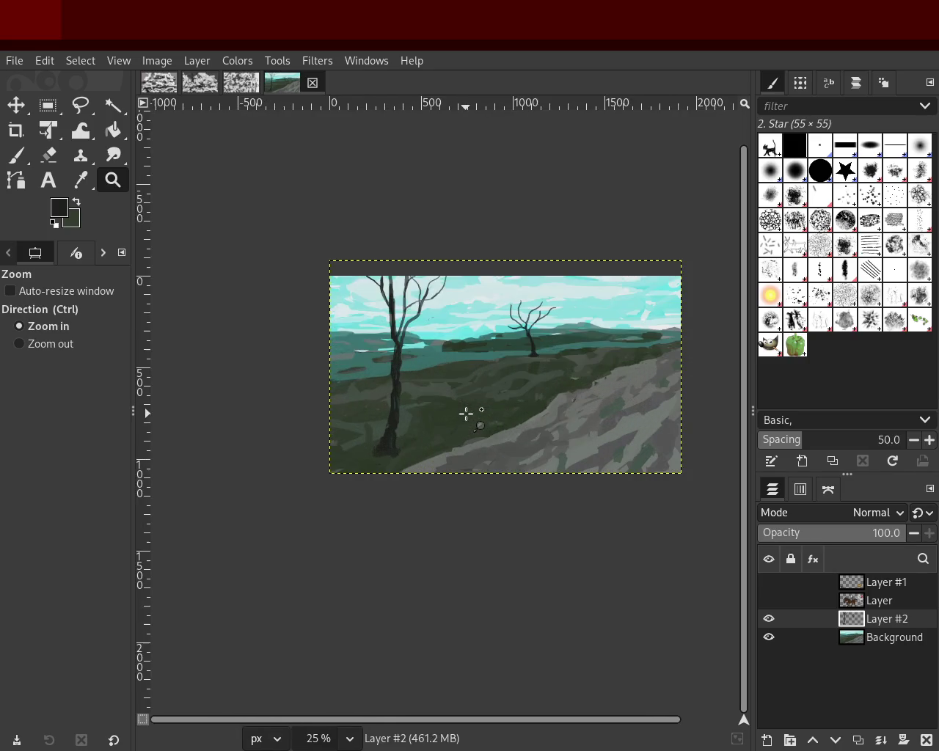
scroll(466, 415, "down", 1, "ctrl")
scroll(465, 413, "up", 1, "ctrl")
scroll(447, 419, "down", 2, "ctrl")
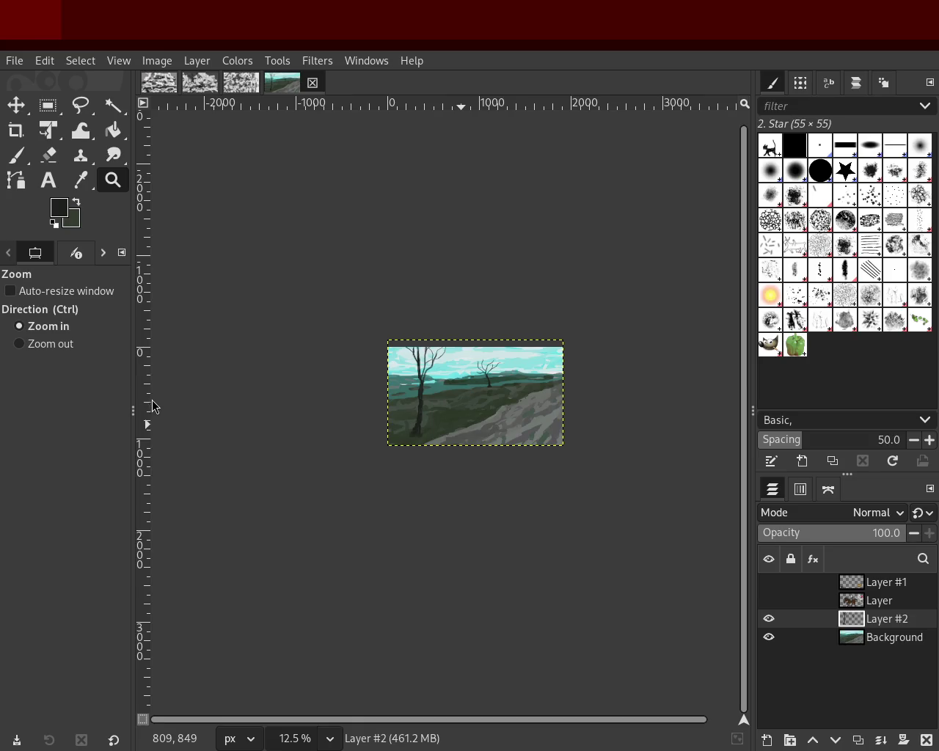
scroll(438, 520, "down", 1, "ctrl")
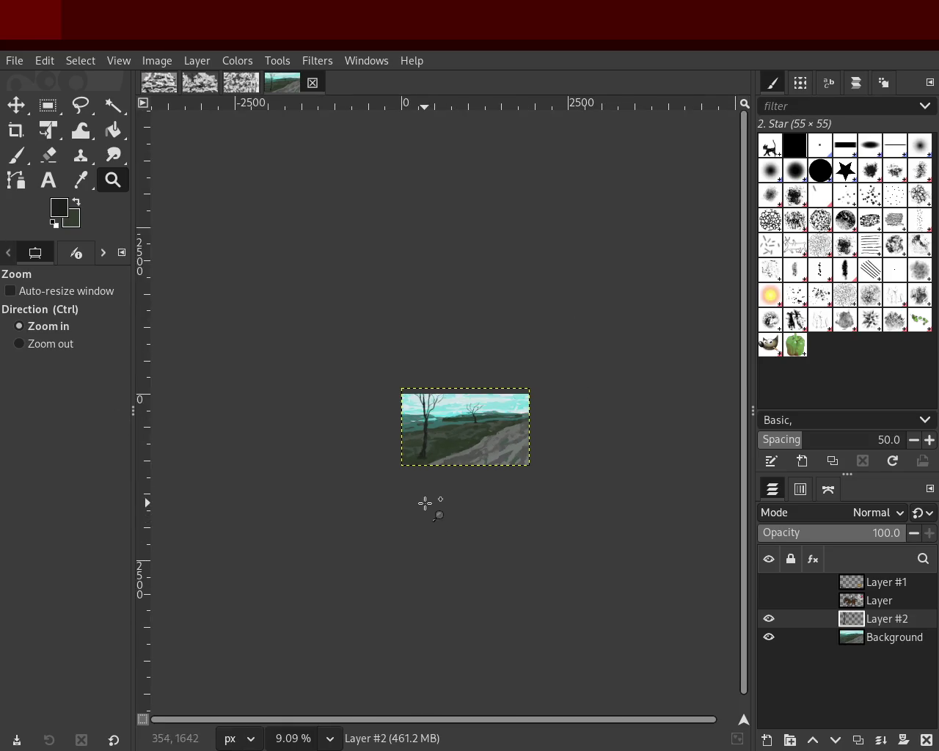
scroll(428, 477, "up", 2, "ctrl")
scroll(418, 437, "up", 2, "ctrl")
scroll(381, 416, "up", 3, "ctrl")
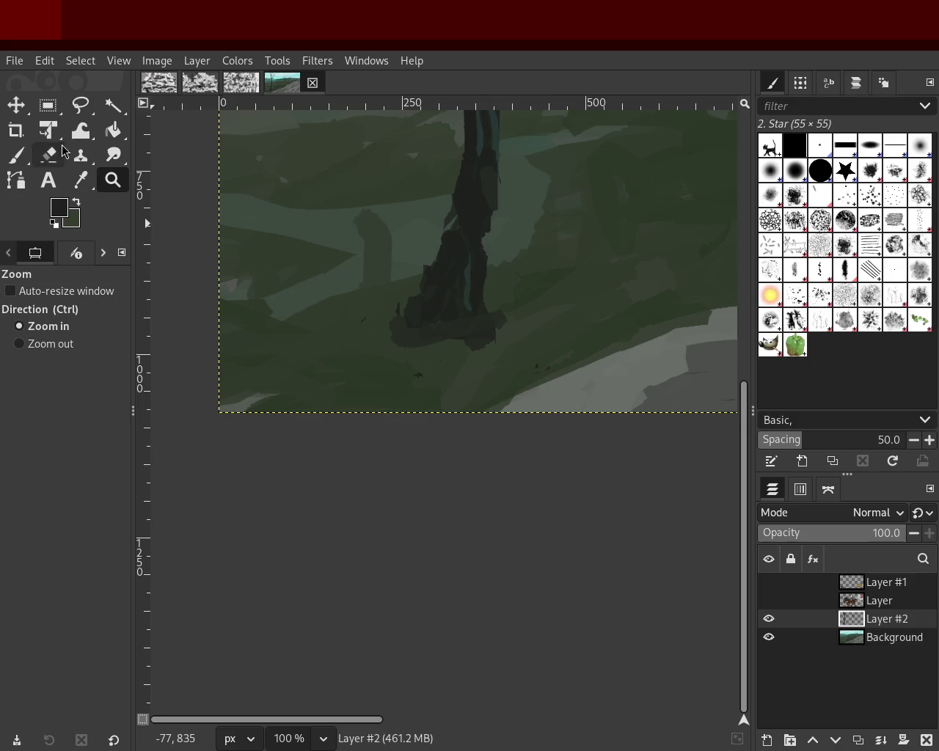
- Dab dark paint on the ground by the trunk, discarding a trial grey-green arched stroke
left_click(16, 155)
left_click(438, 356)
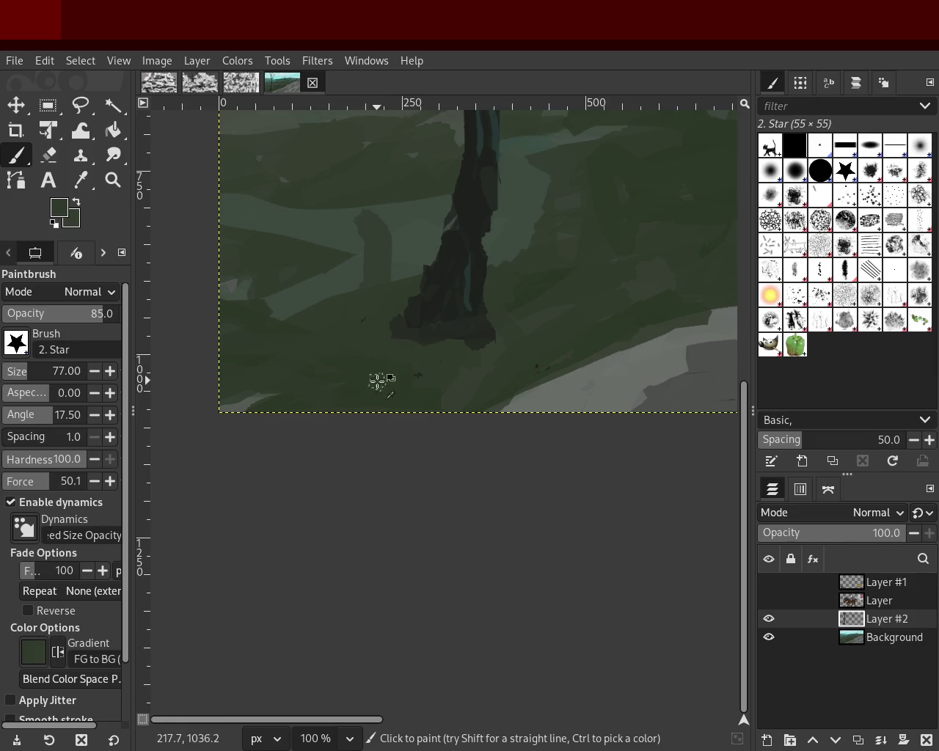
left_click(405, 237, "ctrl")
left_click_drag(372, 264, 359, 239)
key("ctrl+z")
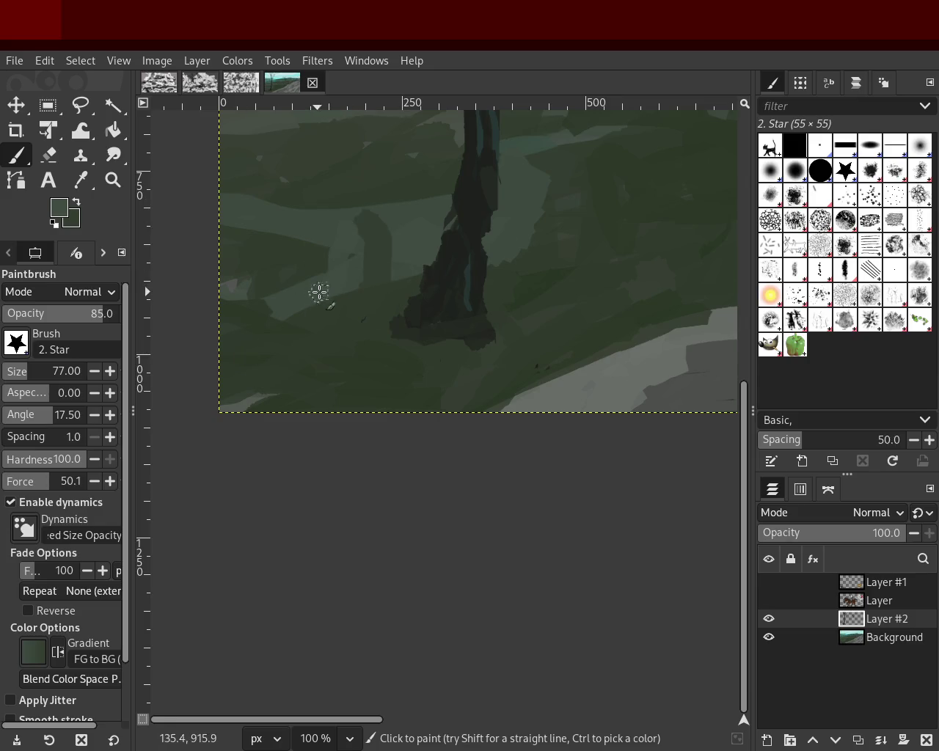
left_click(113, 180)
- Show Layer #1 and Layer to view the animals, riders and horses over the landscape
scroll(325, 386, "down", 3)
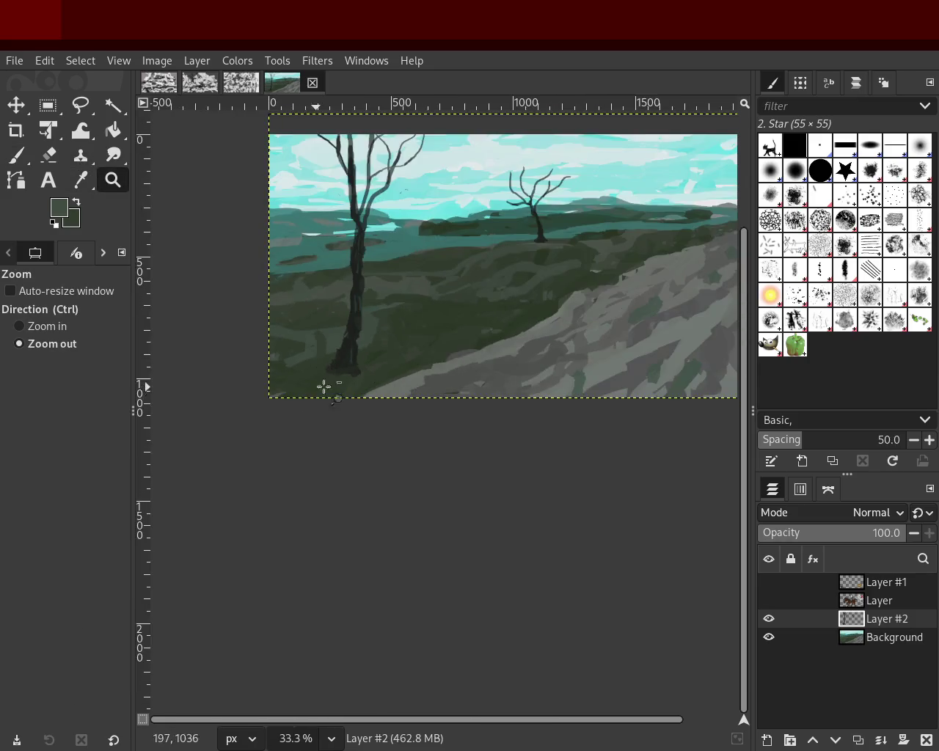
scroll(474, 399, "down", 1)
scroll(733, 622, "up", 1)
left_click(769, 582)
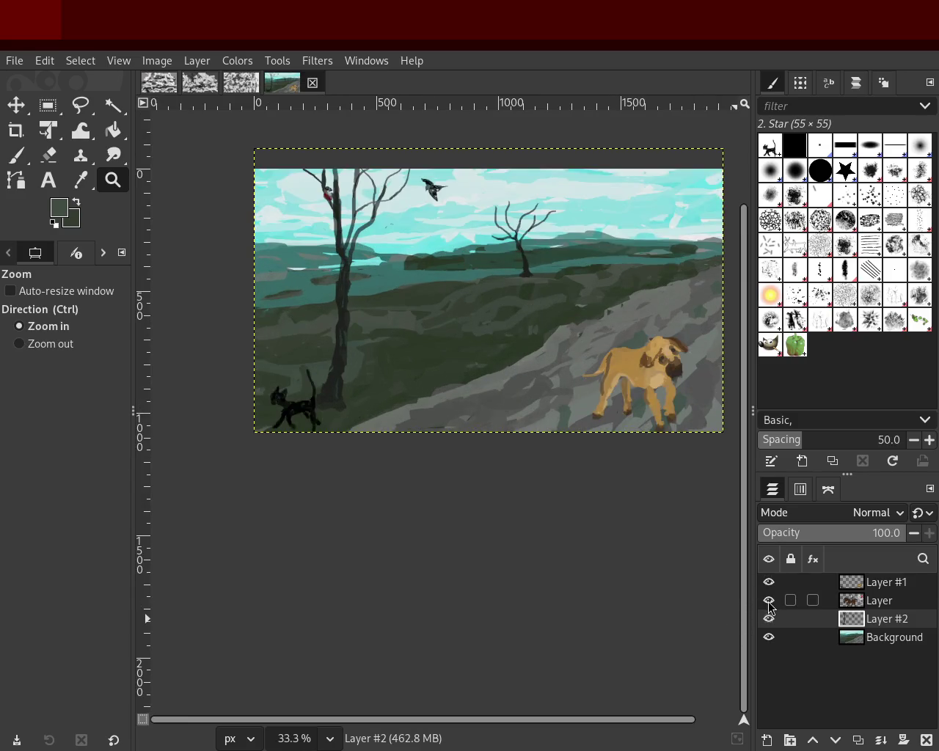
left_click(769, 601)
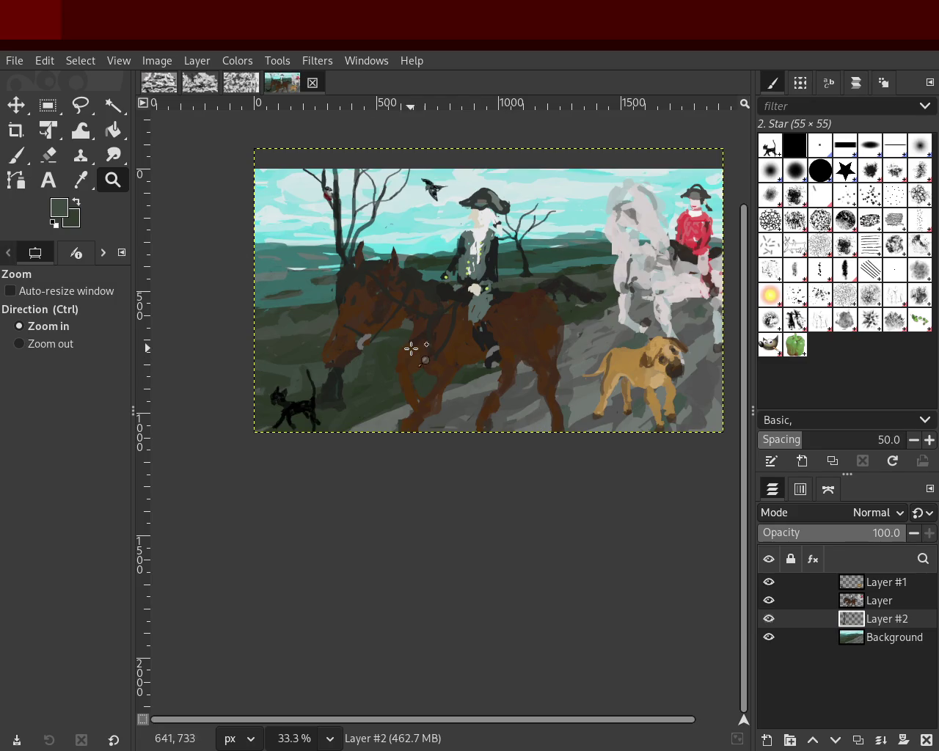
- Hide Layer #1, Layer and Background, leaving only the Layer #2 trees visible
scroll(412, 348, "down", 2)
scroll(398, 340, "up", 3)
scroll(477, 352, "up", 1)
scroll(404, 375, "down", 1)
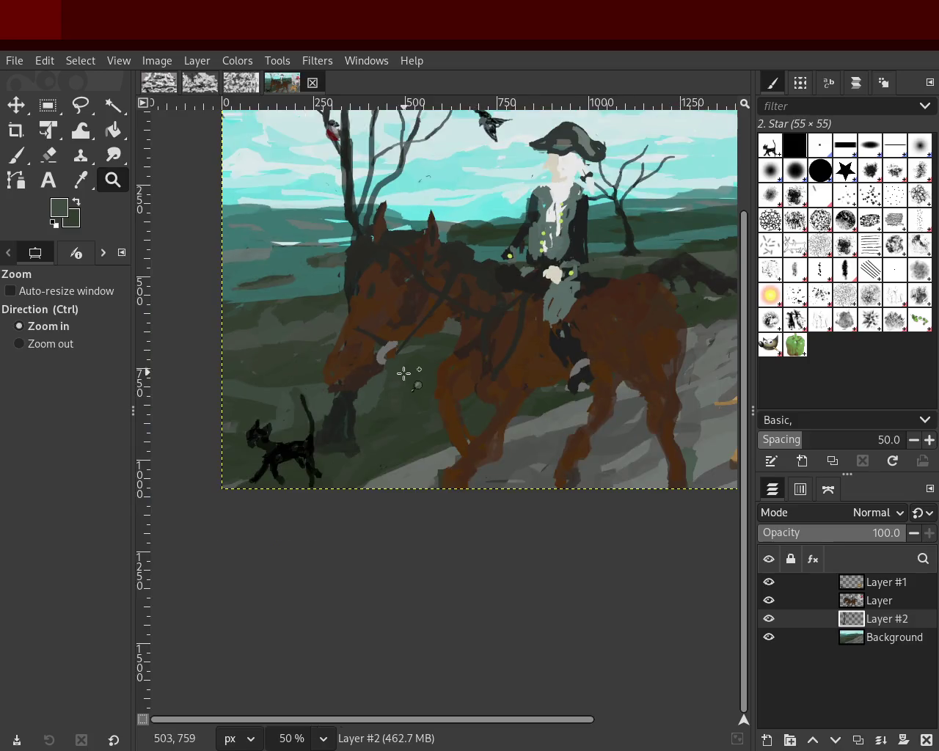
scroll(448, 411, "down", 1)
left_click(768, 618)
left_click(768, 582)
left_click(768, 600)
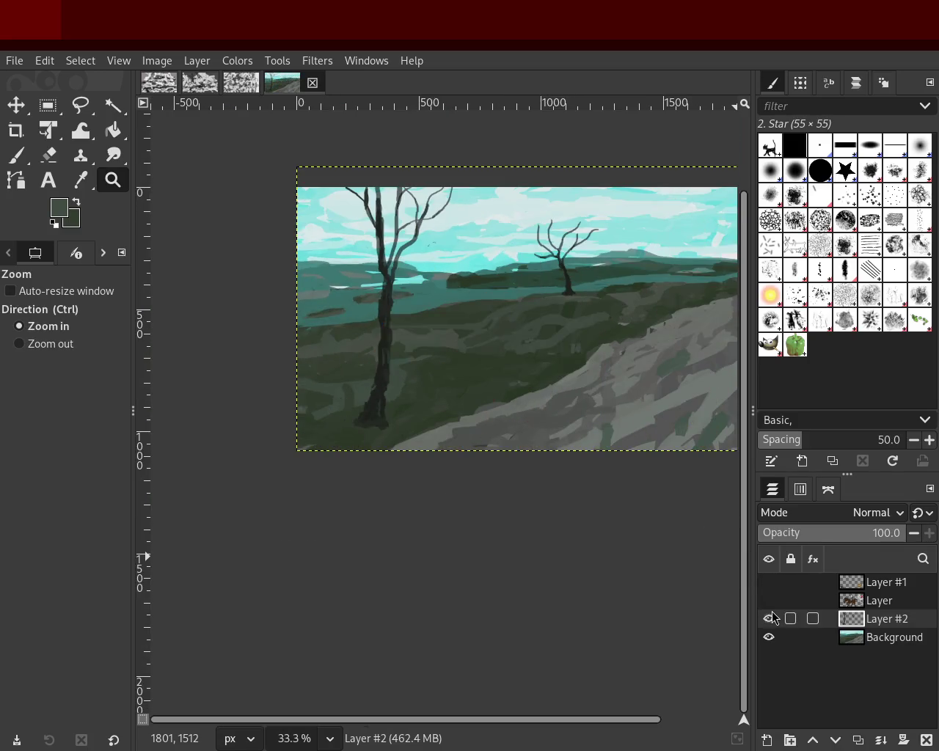
left_click(769, 638)
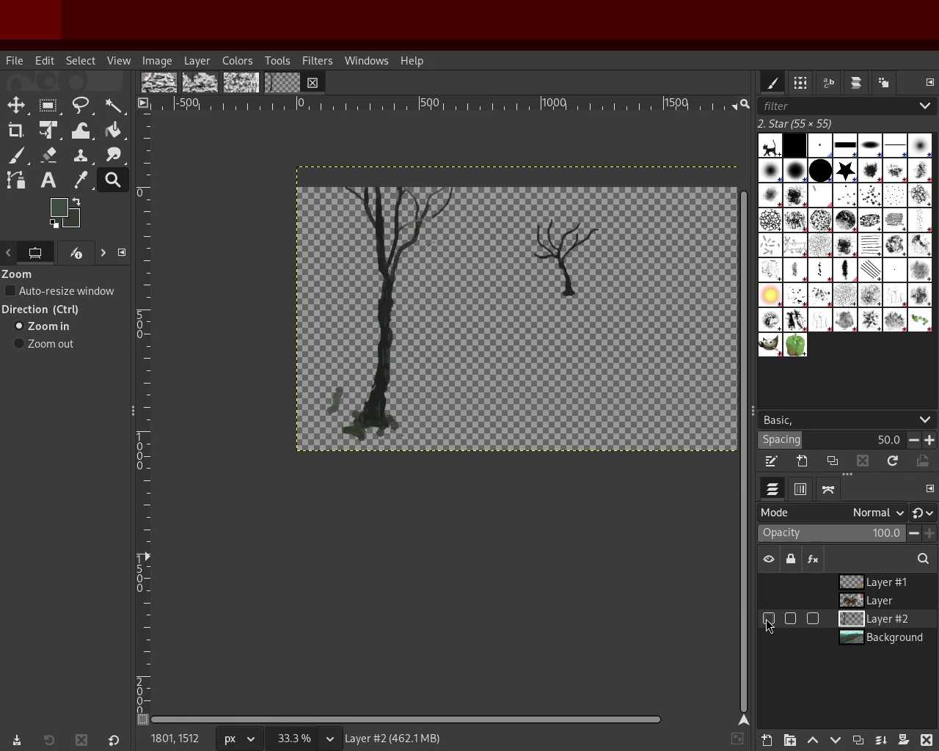
- View the trunk base at 100% zoom
left_click(769, 620)
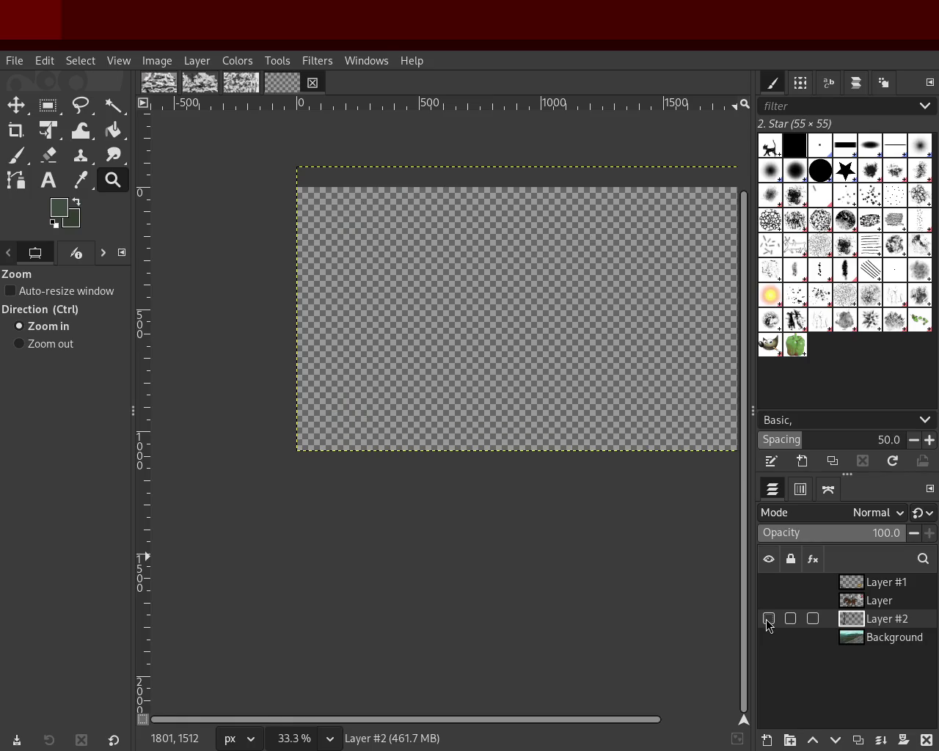
left_click(769, 620)
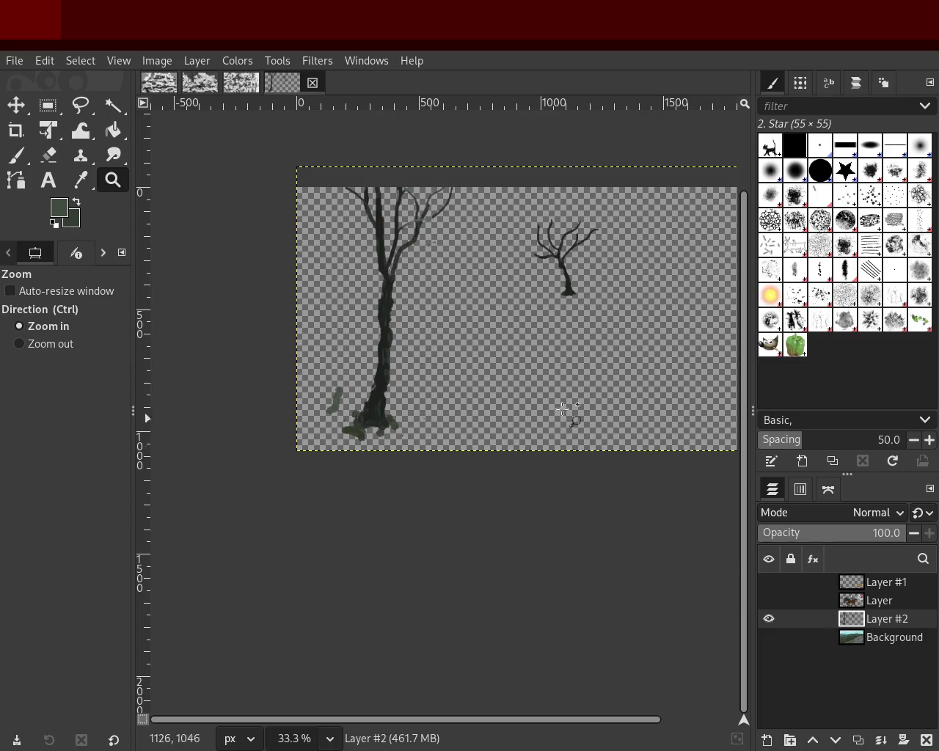
left_click(610, 323, "ctrl")
left_click(379, 342)
key("1")
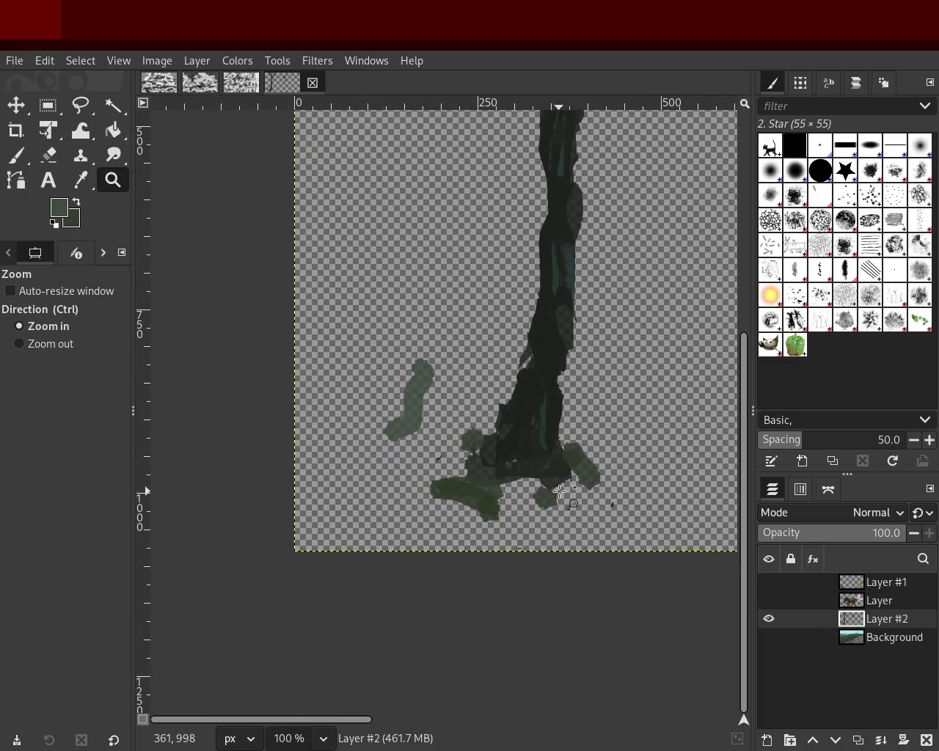
- Draw a rectangular selection around a small blob near the trunk base
left_click(36, 114)
left_click_drag(336, 327, 609, 503)
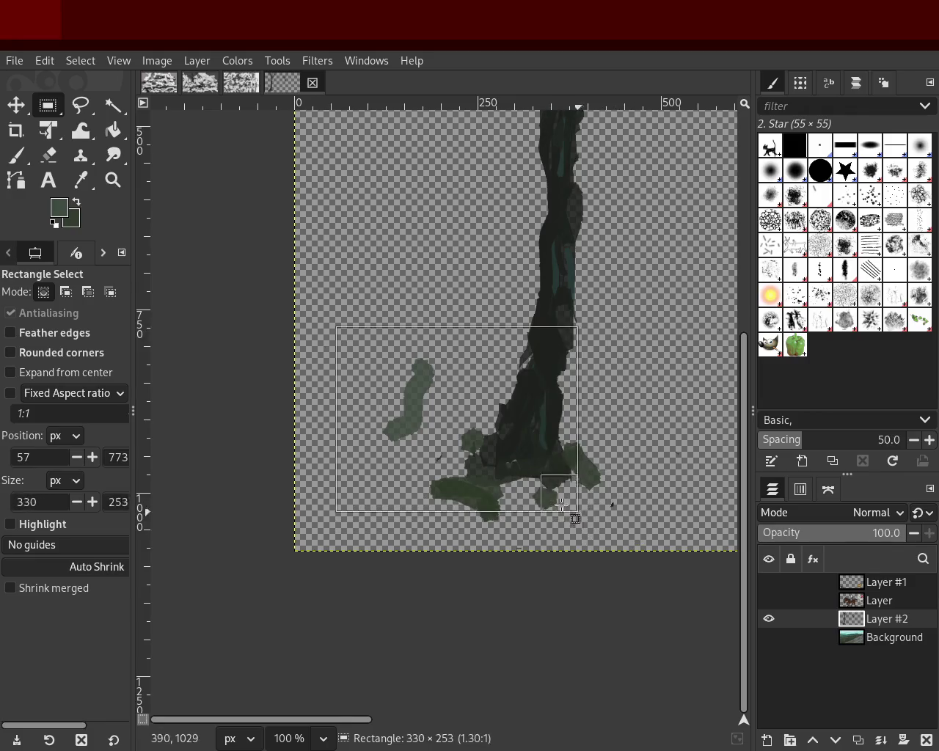
mouse_move(610, 504)
left_mouse_down()
mouse_move(403, 432)
mouse_move(491, 526)
mouse_move(483, 554)
mouse_move(334, 371)
mouse_move(311, 323)
left_mouse_up()
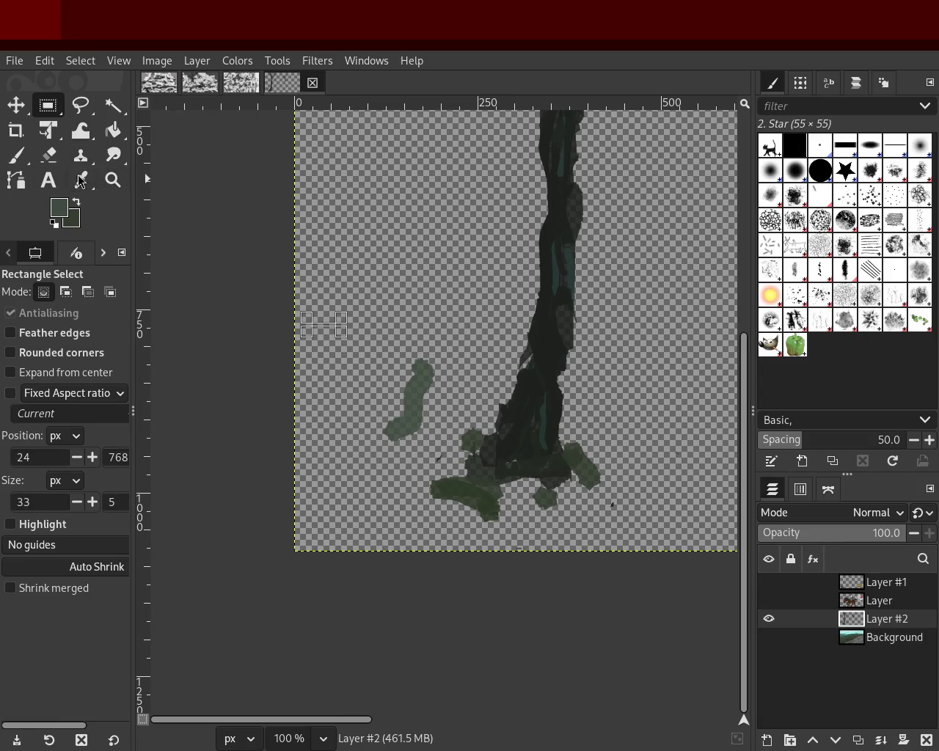
- Erase the green blobs left of the trunk base and show all layers again
left_click(49, 155)
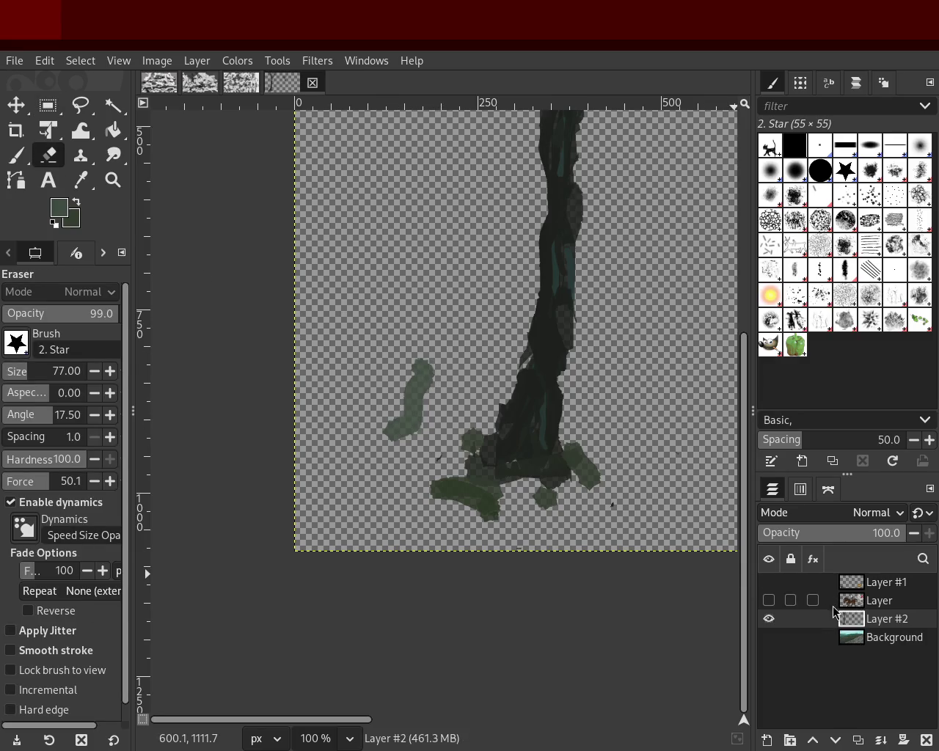
mouse_move(402, 378)
left_mouse_down()
mouse_move(425, 457)
mouse_move(410, 403)
mouse_move(459, 430)
mouse_move(476, 460)
mouse_move(470, 482)
mouse_move(483, 499)
mouse_move(428, 502)
mouse_move(507, 525)
mouse_move(432, 498)
mouse_move(435, 457)
mouse_move(547, 523)
mouse_move(552, 493)
mouse_move(490, 504)
mouse_move(465, 447)
mouse_move(390, 473)
mouse_move(552, 442)
mouse_move(580, 448)
mouse_move(567, 452)
mouse_move(575, 480)
mouse_move(527, 506)
mouse_move(476, 516)
mouse_move(438, 484)
left_mouse_up()
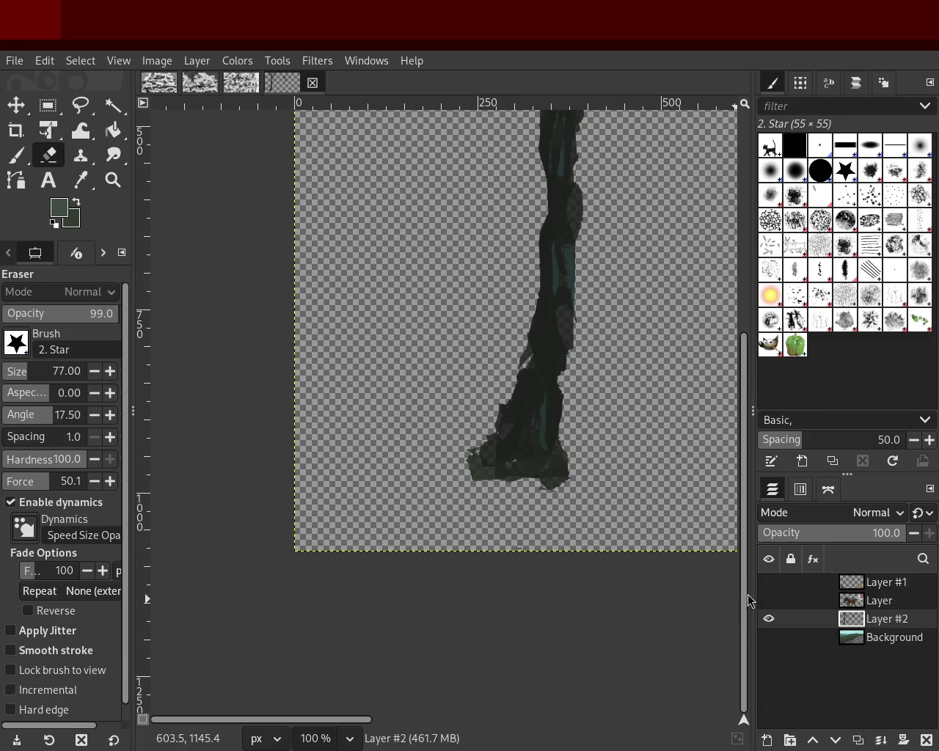
left_click_drag(769, 582, 771, 618)
left_click(770, 637)
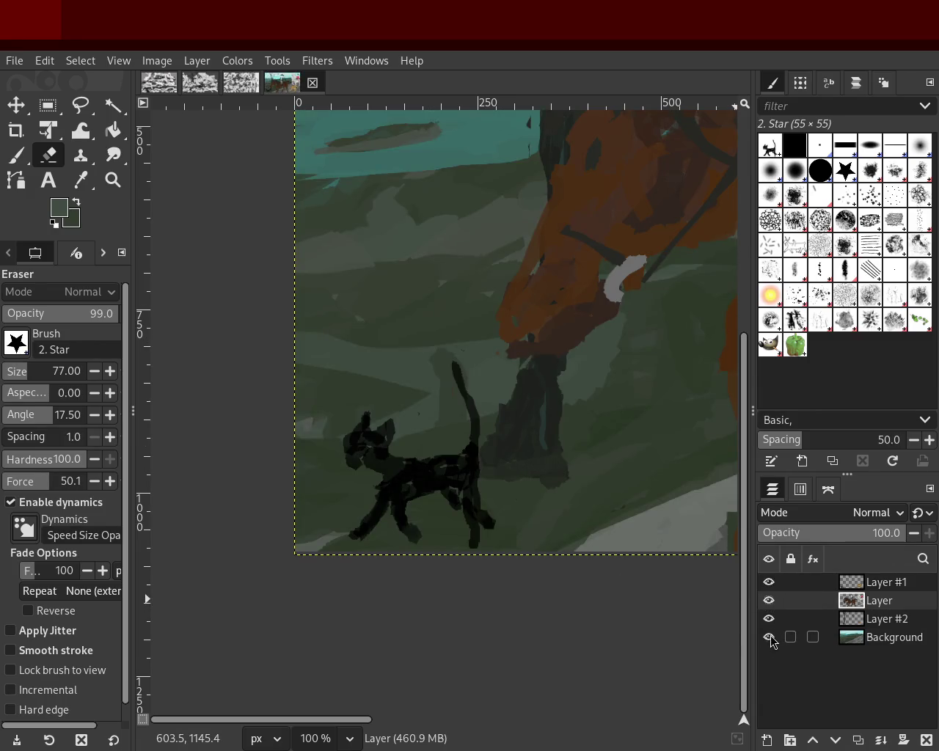
key("z")
left_click(340, 485)
double_click(430, 455)
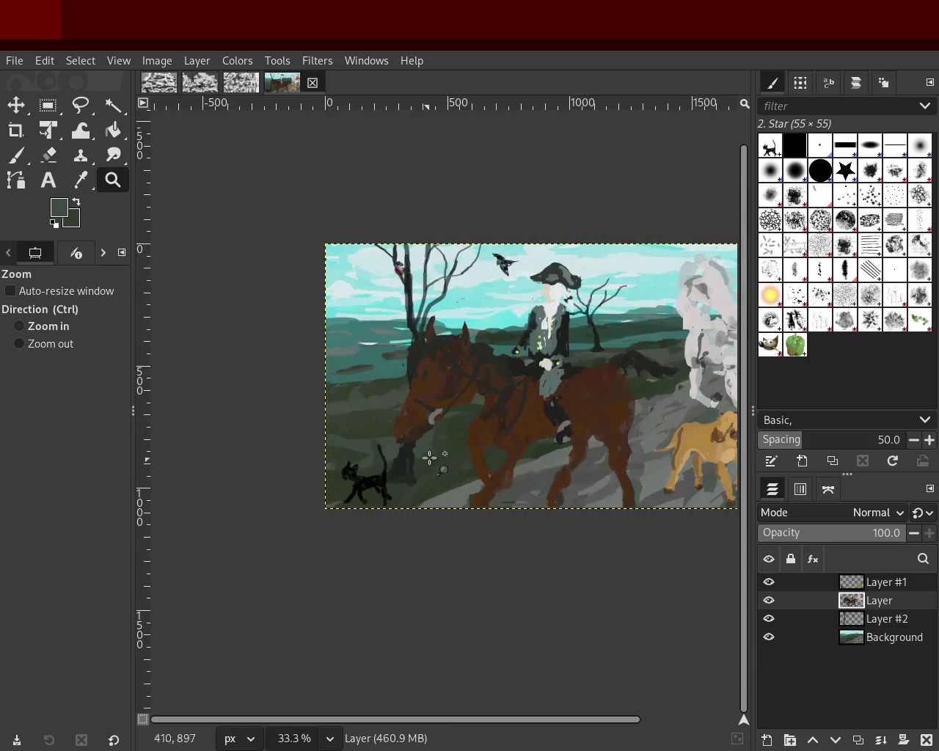
left_click(404, 450, "ctrl")
left_click(493, 388)
left_click(489, 388, "ctrl")
left_click(489, 388, "ctrl")
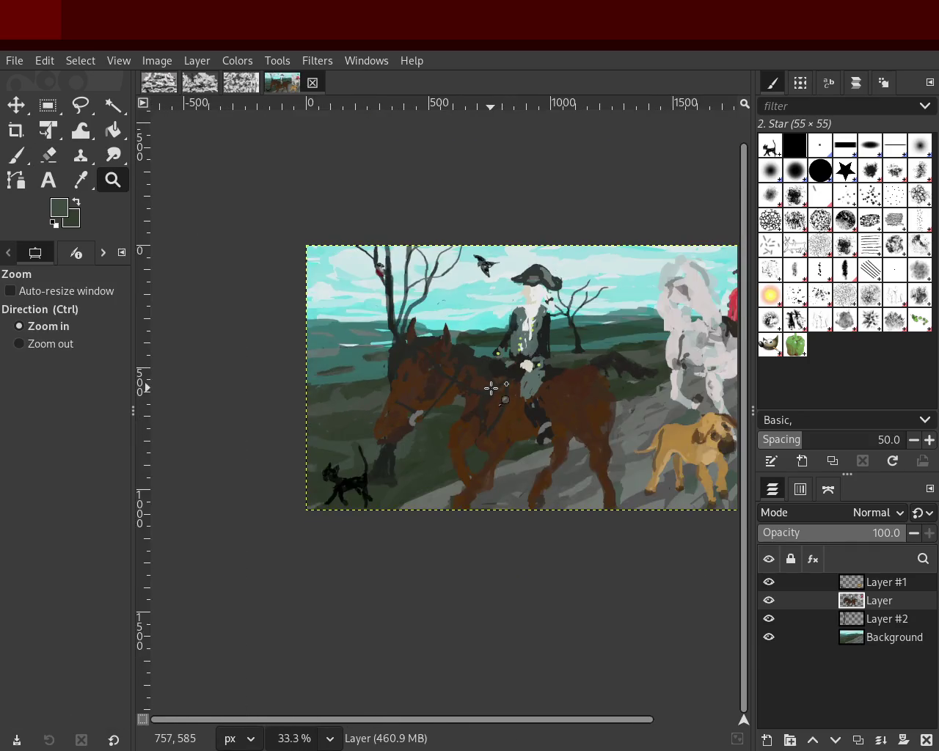
left_click(488, 387)
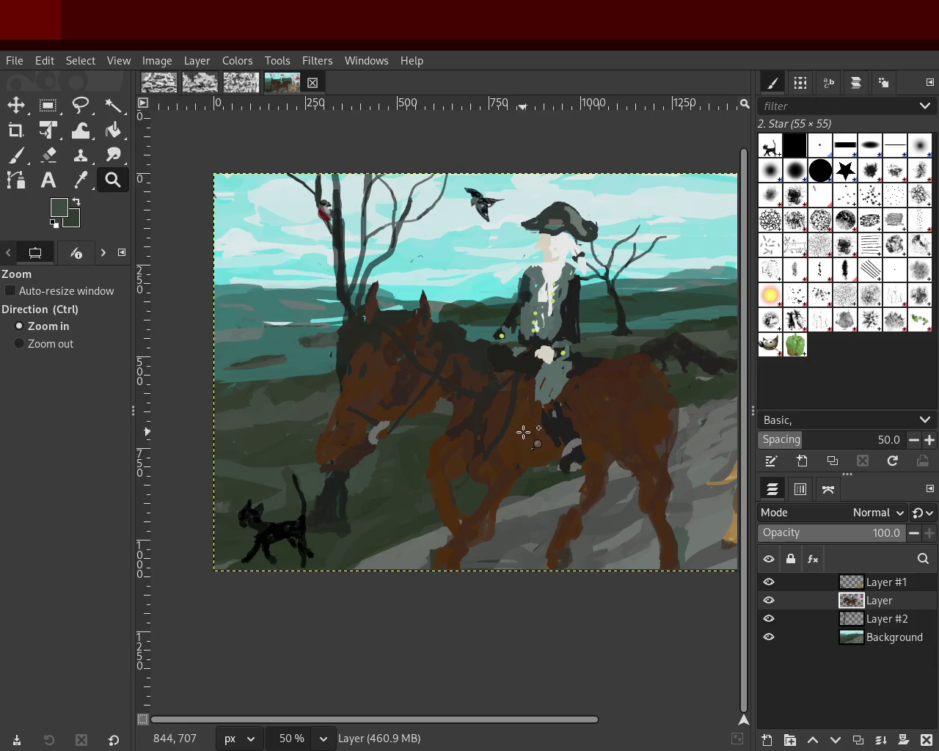
left_click(475, 448, "ctrl")
left_click(476, 448, "ctrl")
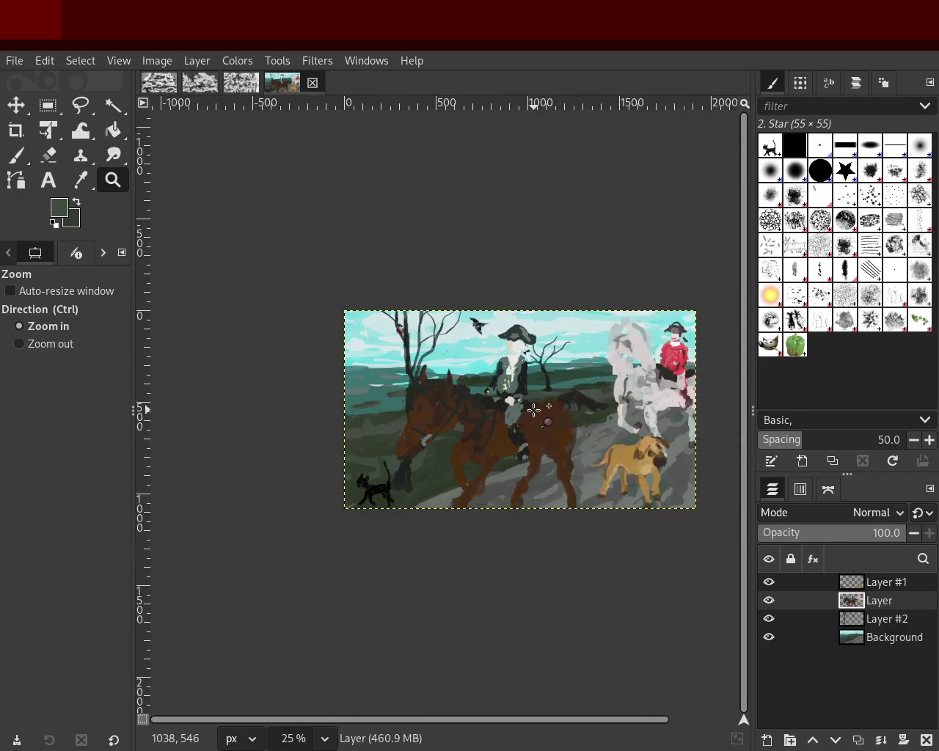
left_click(537, 409)
left_click(532, 408, "ctrl")
left_click(532, 409)
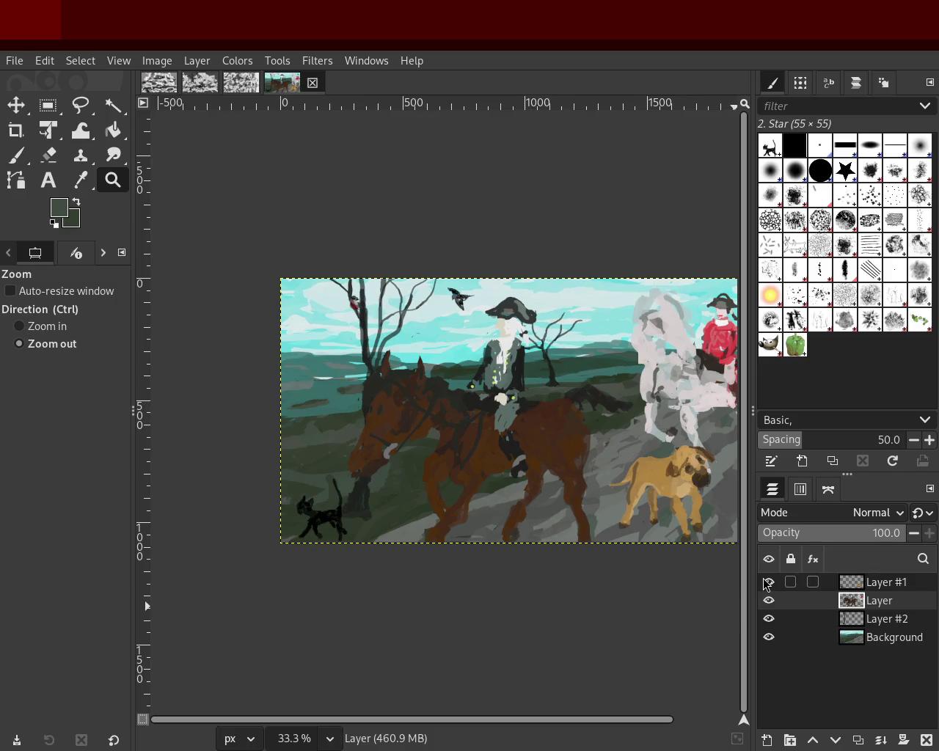
left_click(434, 396, "ctrl")
left_click(365, 463)
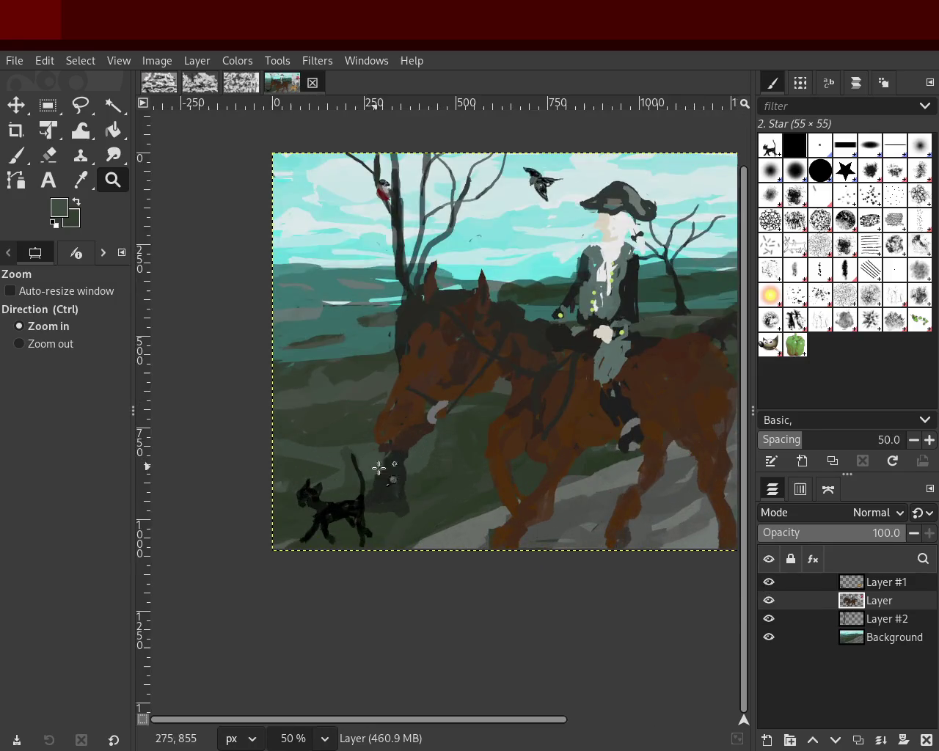
left_click(420, 474, "ctrl")
left_click(362, 249)
left_click(364, 248)
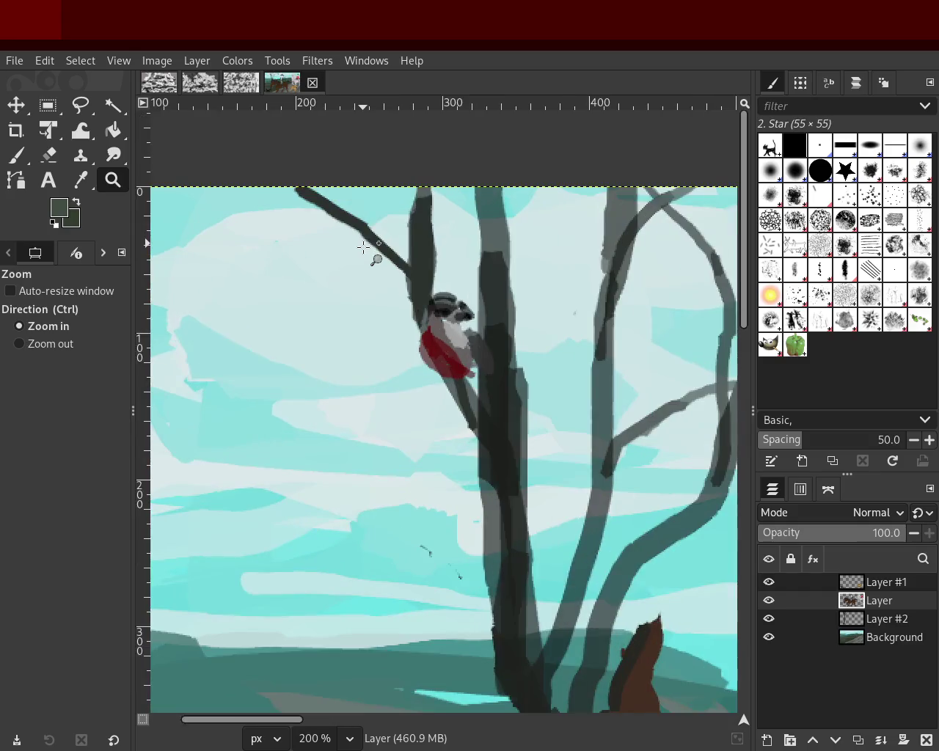
left_click(362, 250)
left_click(362, 250)
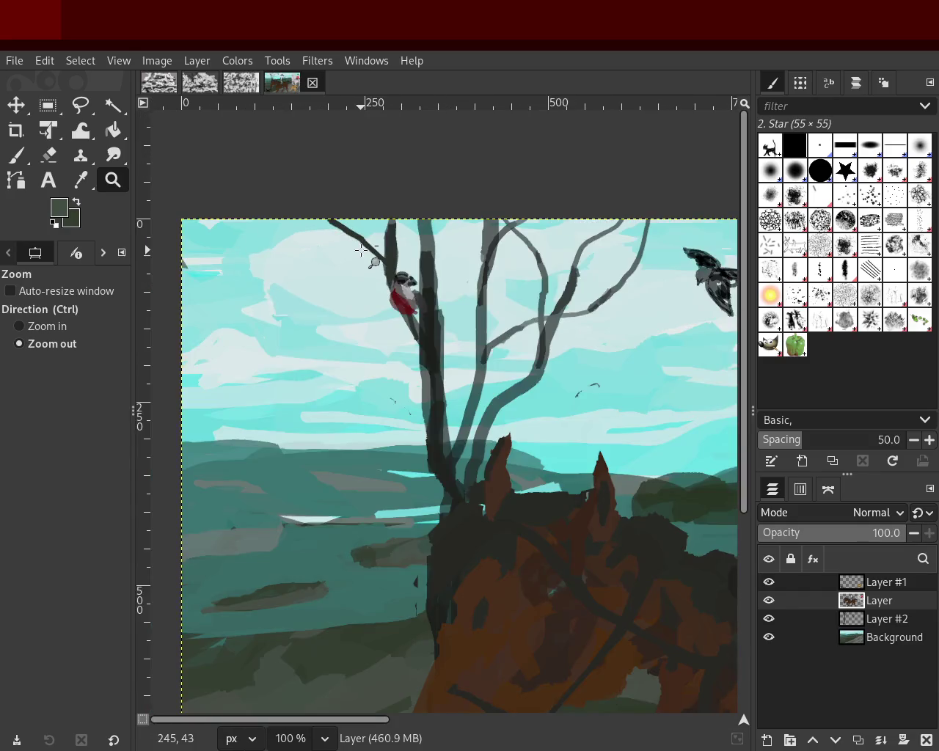
left_click(362, 250, "ctrl")
left_click(429, 318, "ctrl")
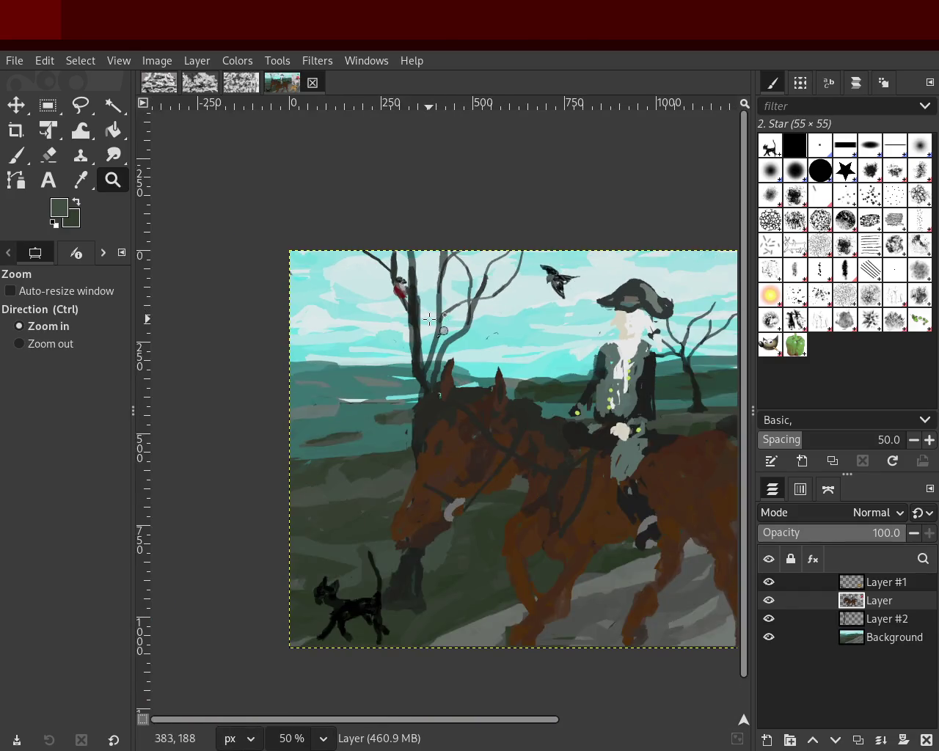
left_click_drag(763, 589, 770, 624)
left_click(769, 600)
- Hide the other layers and zoom in closely on the perched red bird
left_click(769, 618)
left_click(769, 637)
left_click(769, 582)
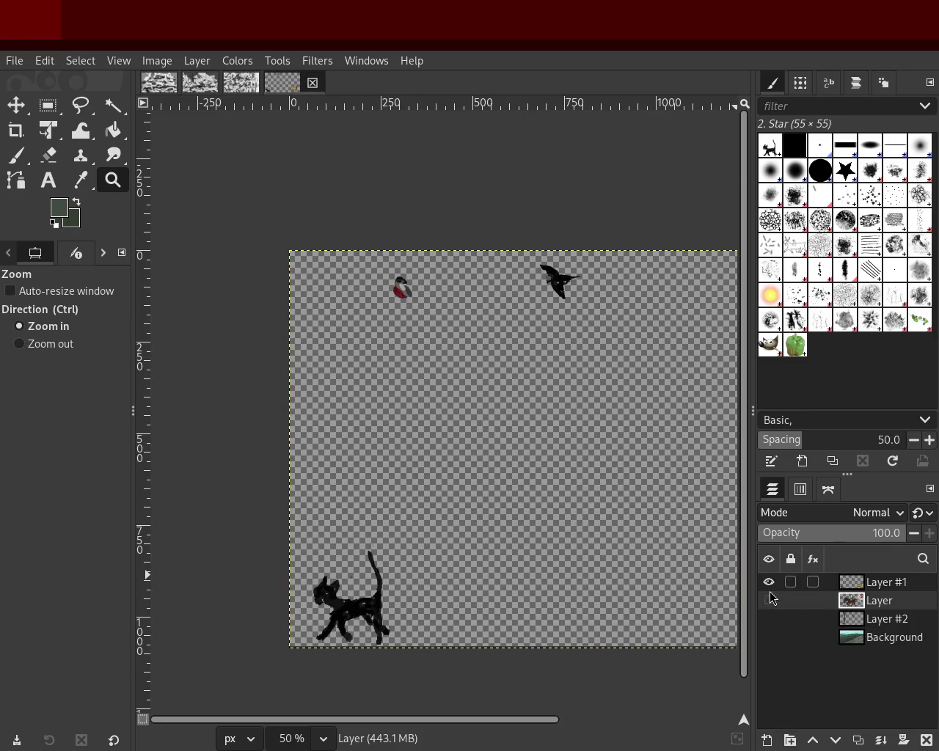
left_click(485, 363, "ctrl")
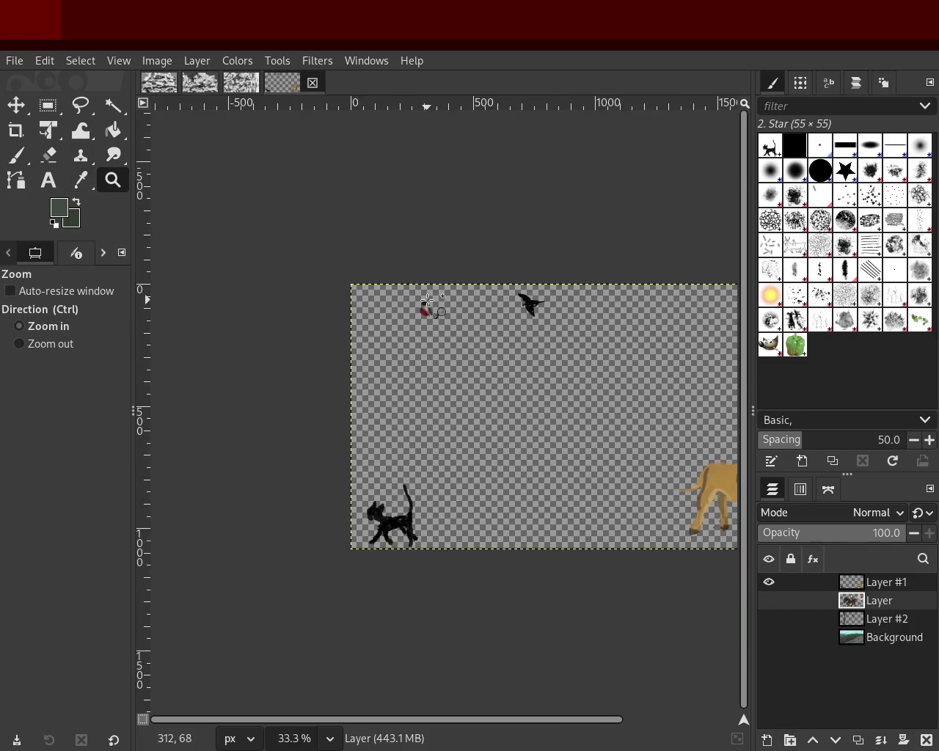
double_click(429, 303)
left_click(429, 302)
left_click(429, 303)
- Erase the grey wing to the right of the bird on Layer #1, undoing overshoots
key("shift+e")
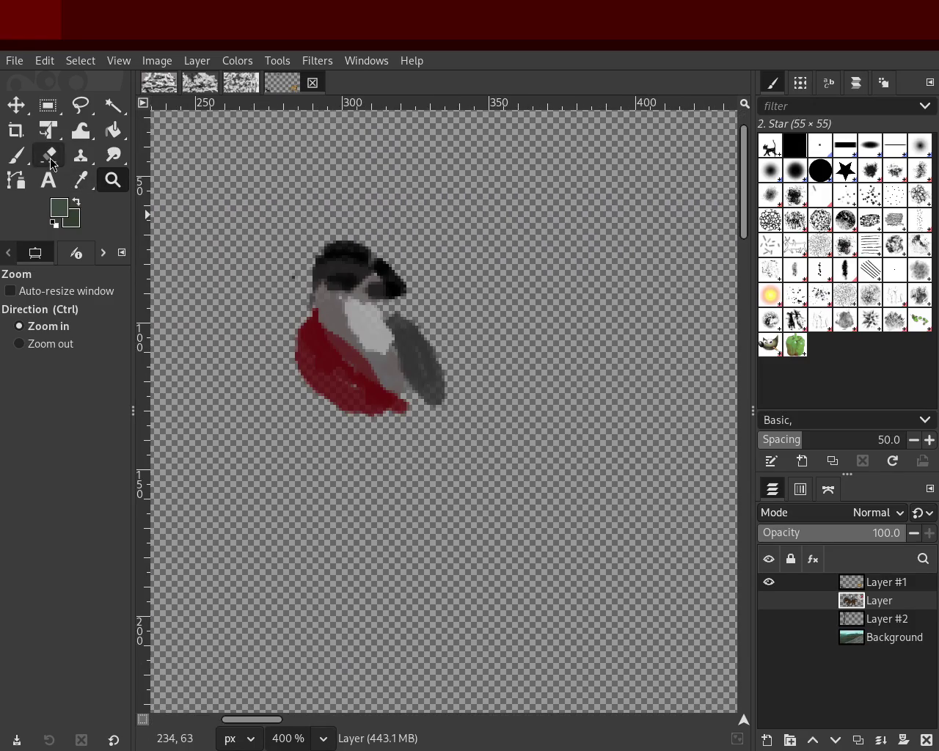
left_click(495, 315)
left_click(769, 582)
left_click(859, 586)
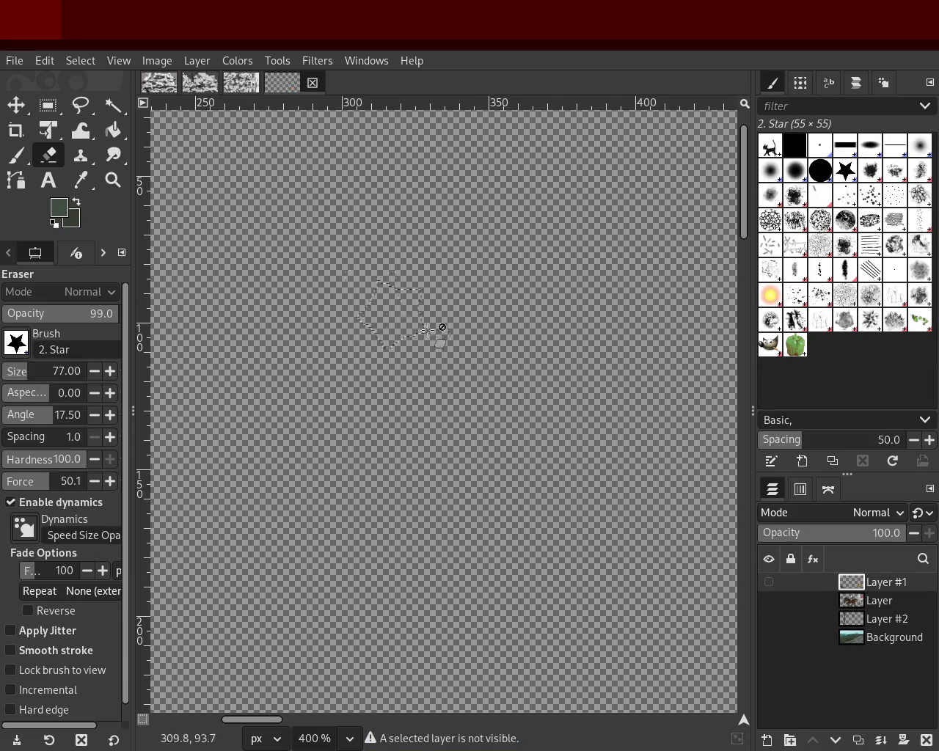
left_click(772, 587)
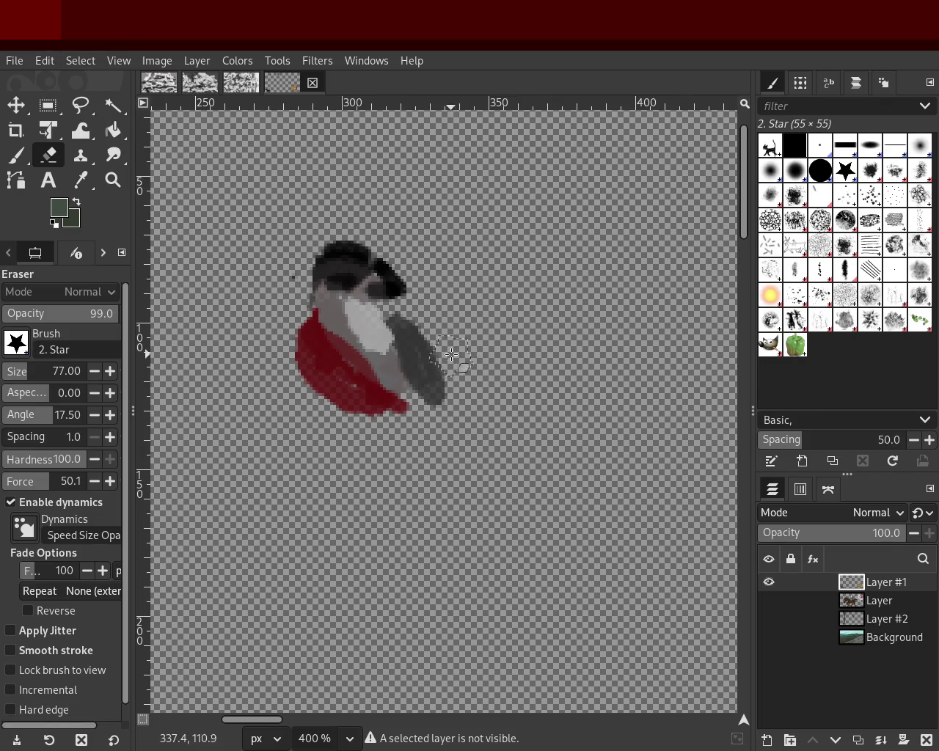
left_click_drag(436, 369, 461, 446)
key("ctrl+z")
left_click_drag(465, 342, 460, 355)
key("ctrl+z")
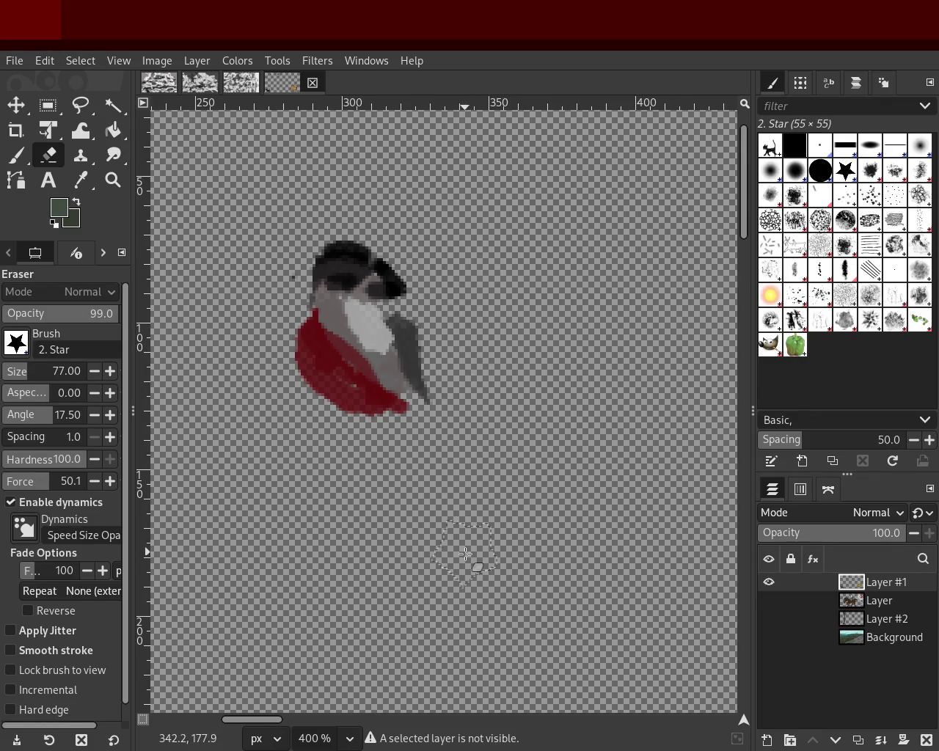
- Show the horse, trees and background layers again, briefly checking the bird without trees
left_click_drag(769, 601, 769, 619)
left_click(769, 637)
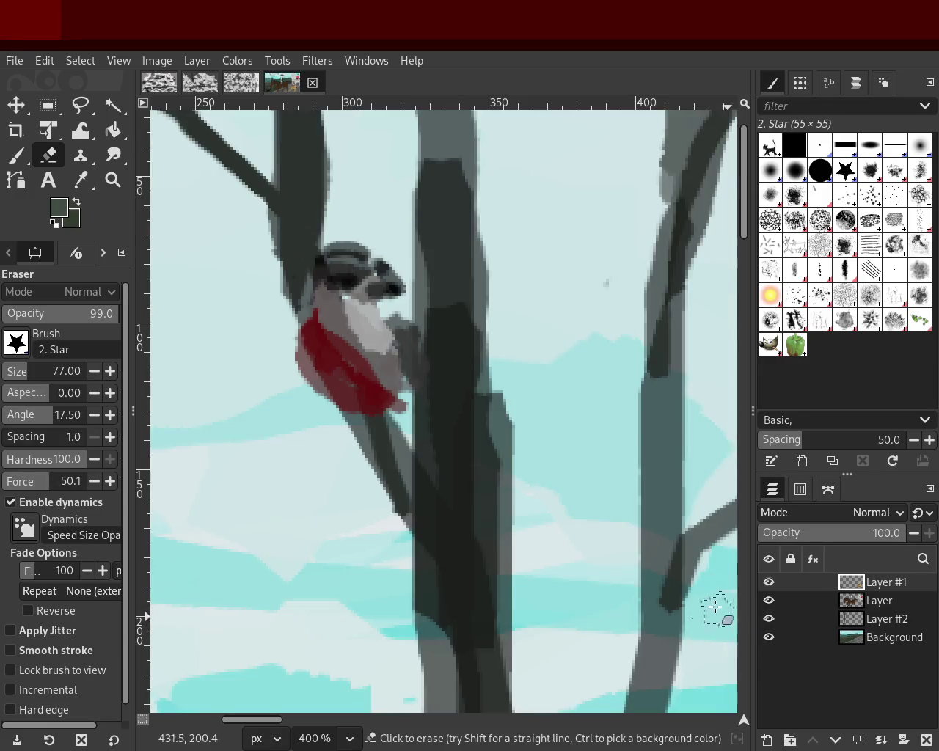
left_click(769, 616)
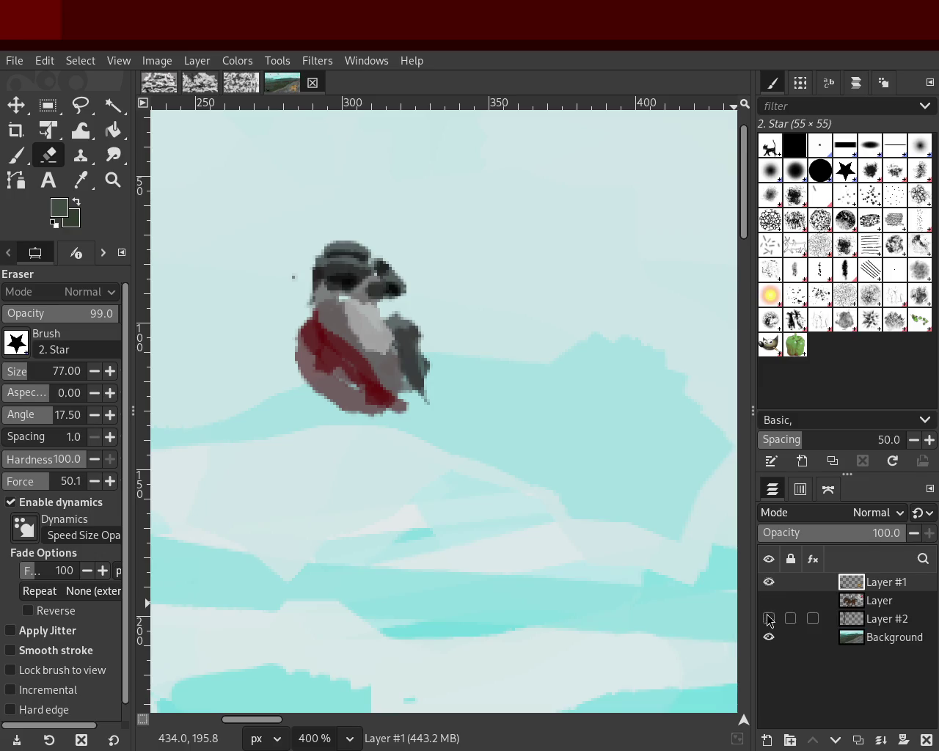
left_click(769, 619)
- Zoom and scroll around the painting to inspect it
left_click(113, 178)
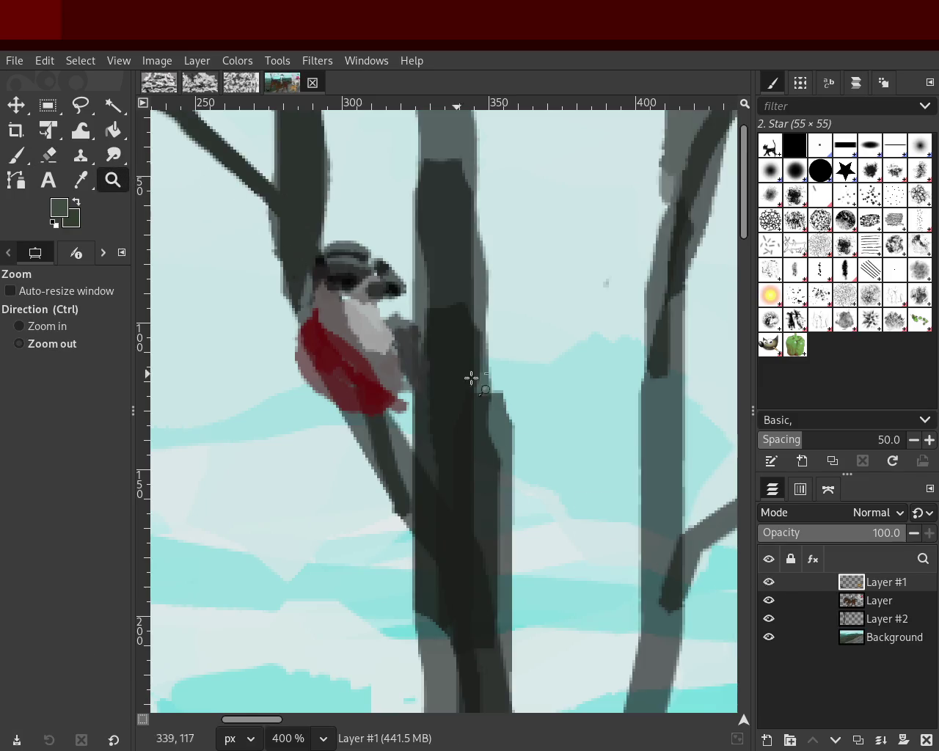
scroll(474, 378, "down", 2)
scroll(460, 363, "down", 3)
scroll(450, 368, "up", 1)
scroll(450, 368, "down", 2)
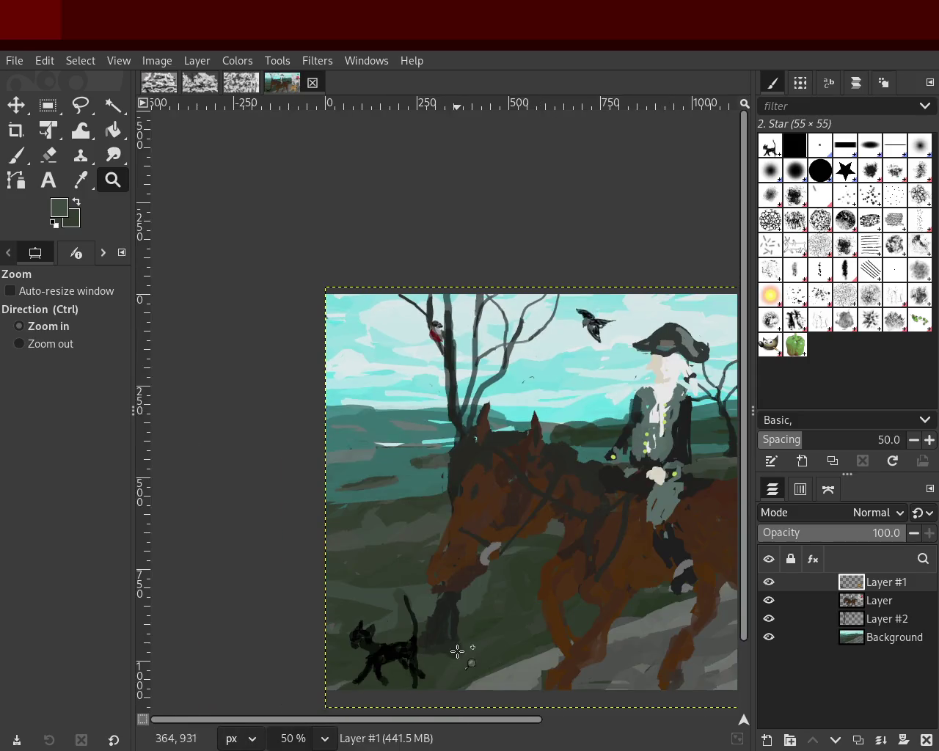
scroll(457, 587, "down", 1)
scroll(453, 595, "up", 2)
scroll(431, 437, "down", 2)
scroll(433, 433, "up", 1)
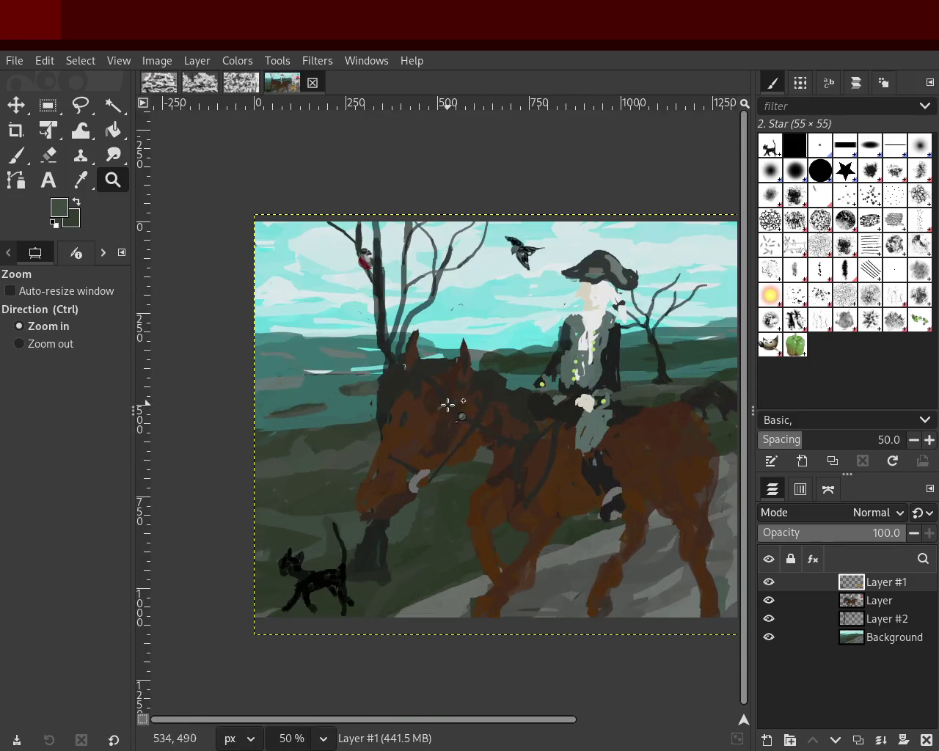
scroll(446, 403, "down", 1)
scroll(455, 411, "down", 1)
scroll(502, 425, "up", 2)
scroll(502, 425, "down", 1)
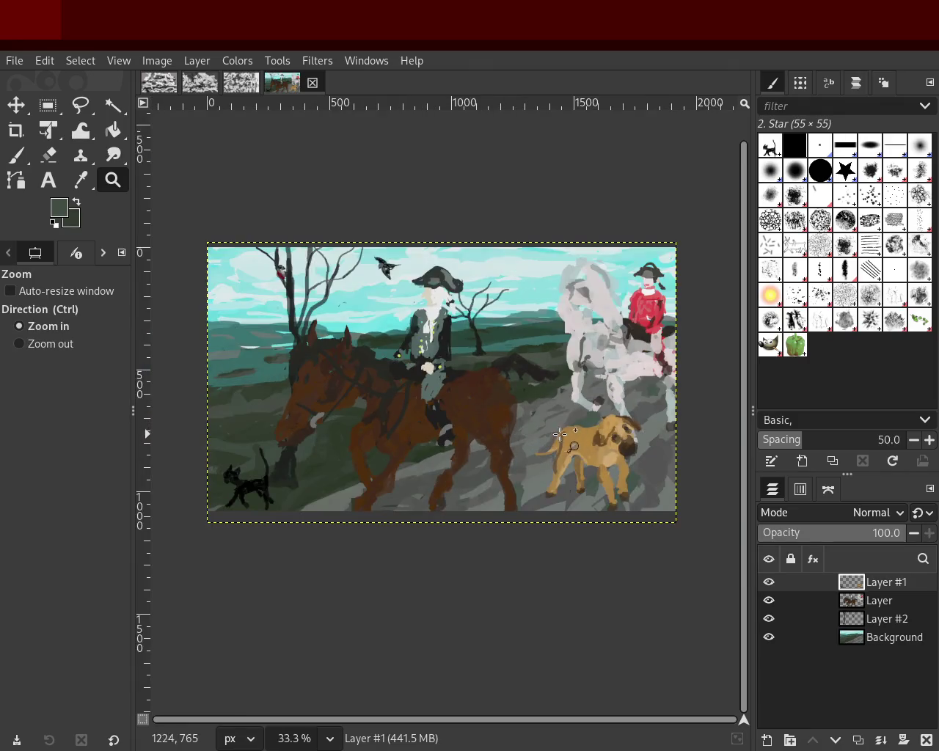
scroll(463, 378, "down", 1)
scroll(464, 377, "down", 1)
scroll(266, 275, "up", 3)
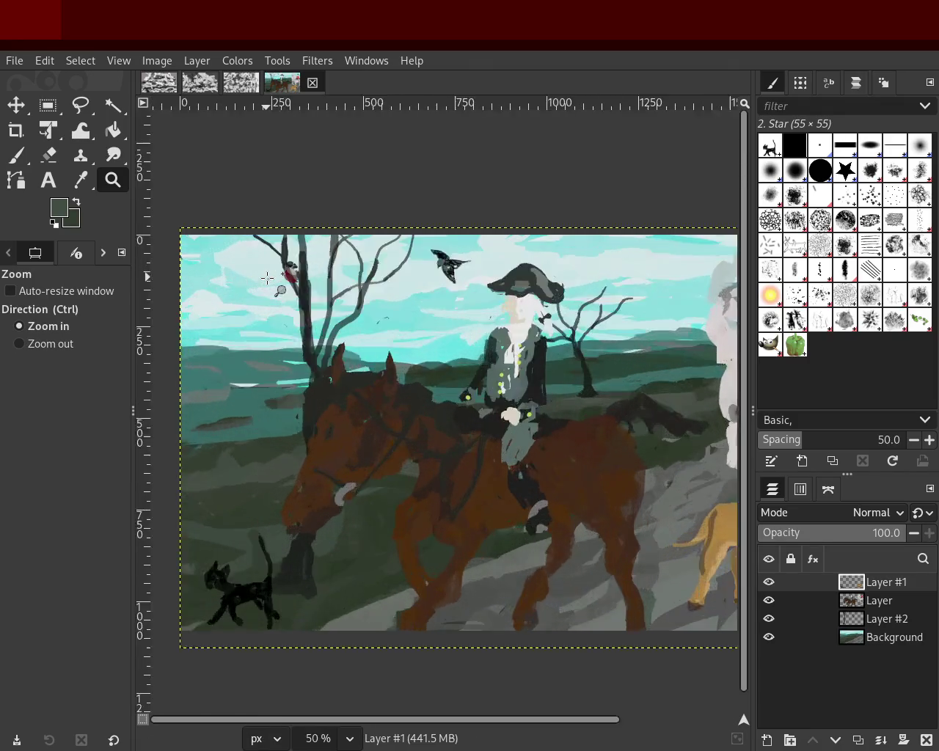
scroll(308, 323, "up", 3)
scroll(473, 338, "down", 1)
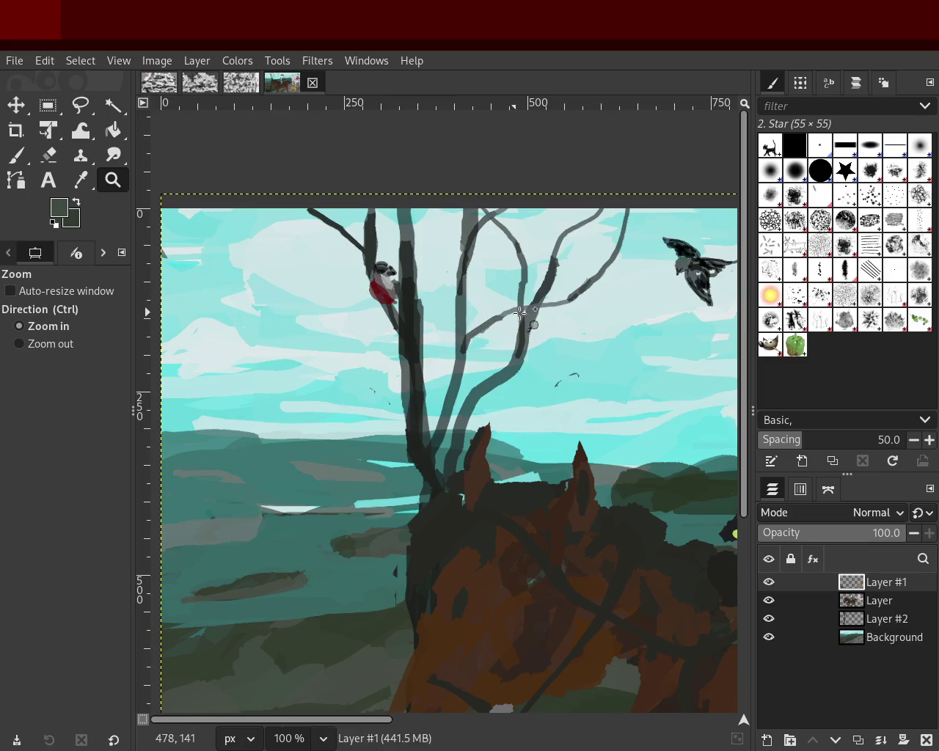
scroll(520, 317, "down", 2)
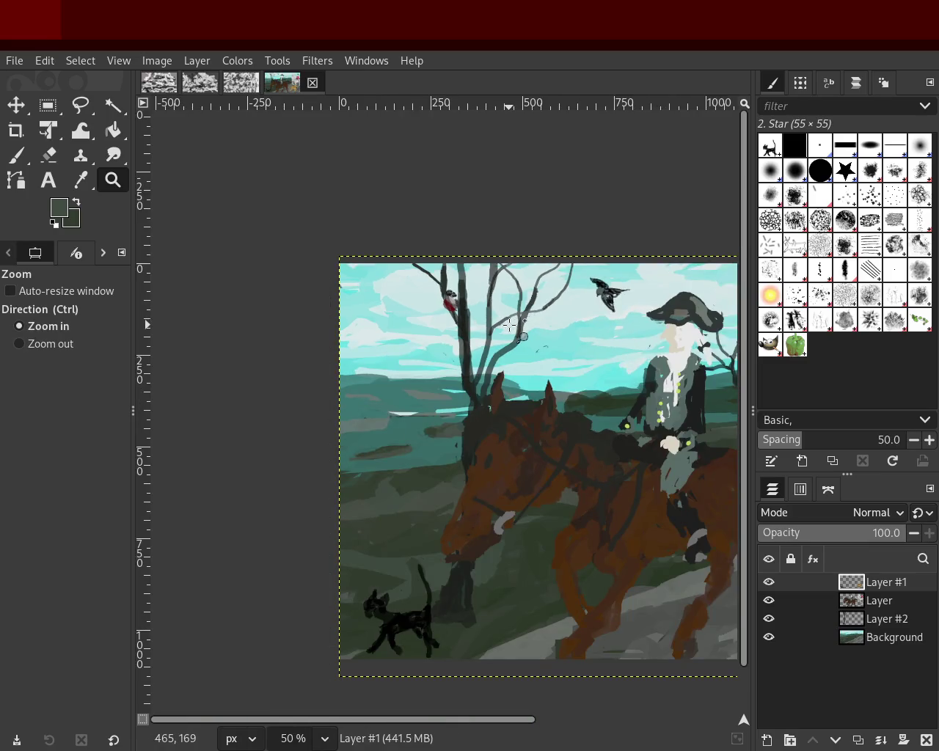
- Turn off Layer, Layer #2 and Background so only Layer #1's cat and birds show
left_click_drag(769, 600, 769, 619)
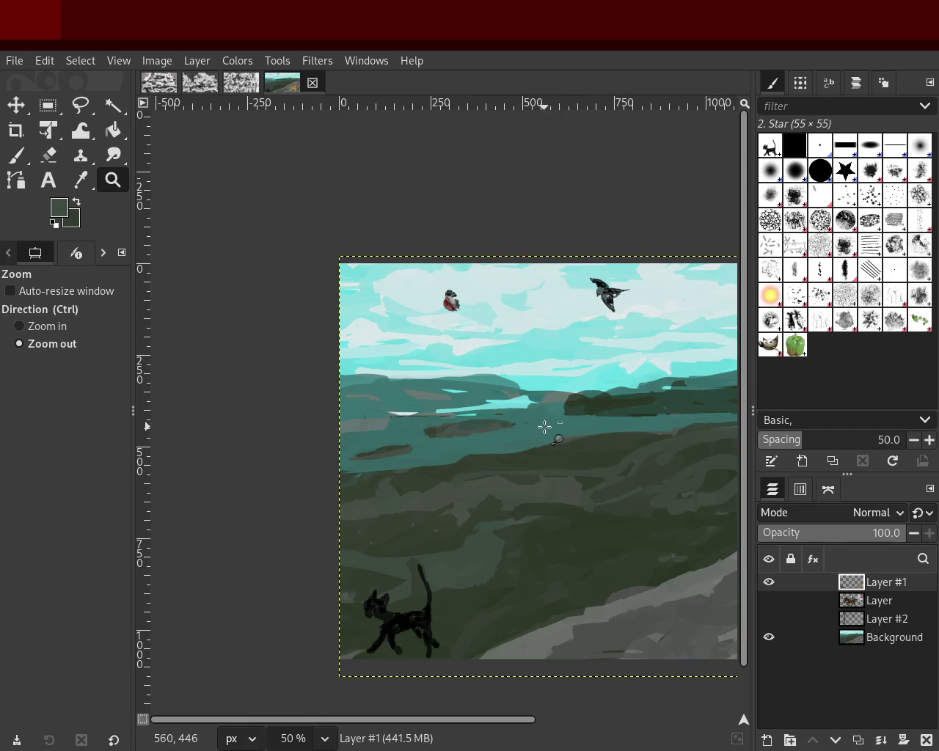
left_click(769, 600)
left_click(769, 637)
left_click(769, 618)
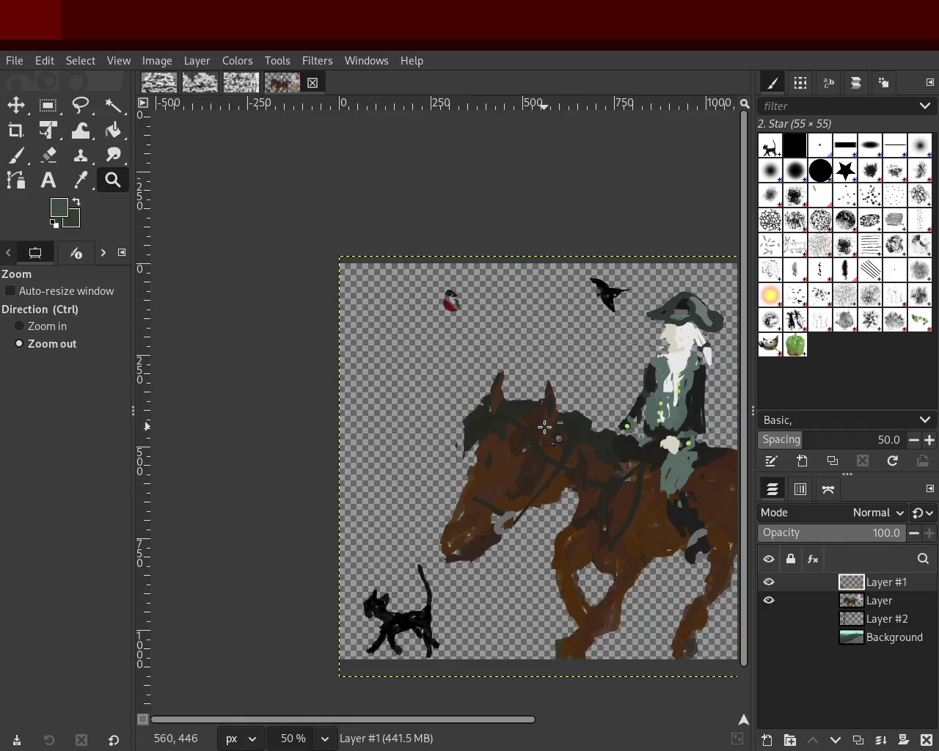
left_click(769, 600)
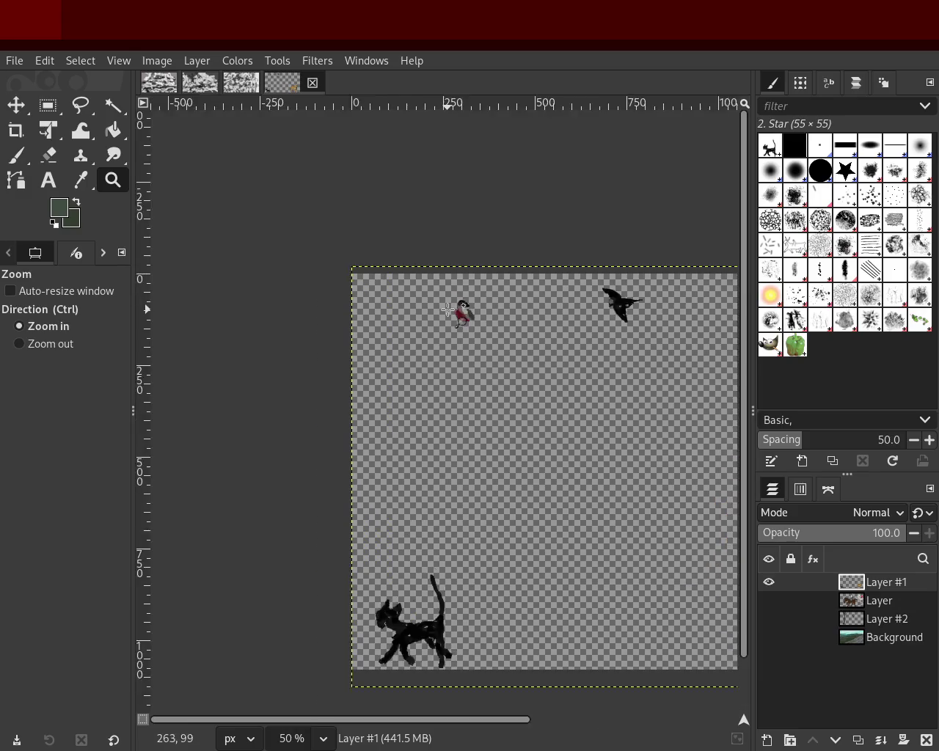
- Zoom in on the perched red bird, box-select it, and cut and paste it
left_click(441, 307, "ctrl")
left_click(618, 343)
double_click(618, 343)
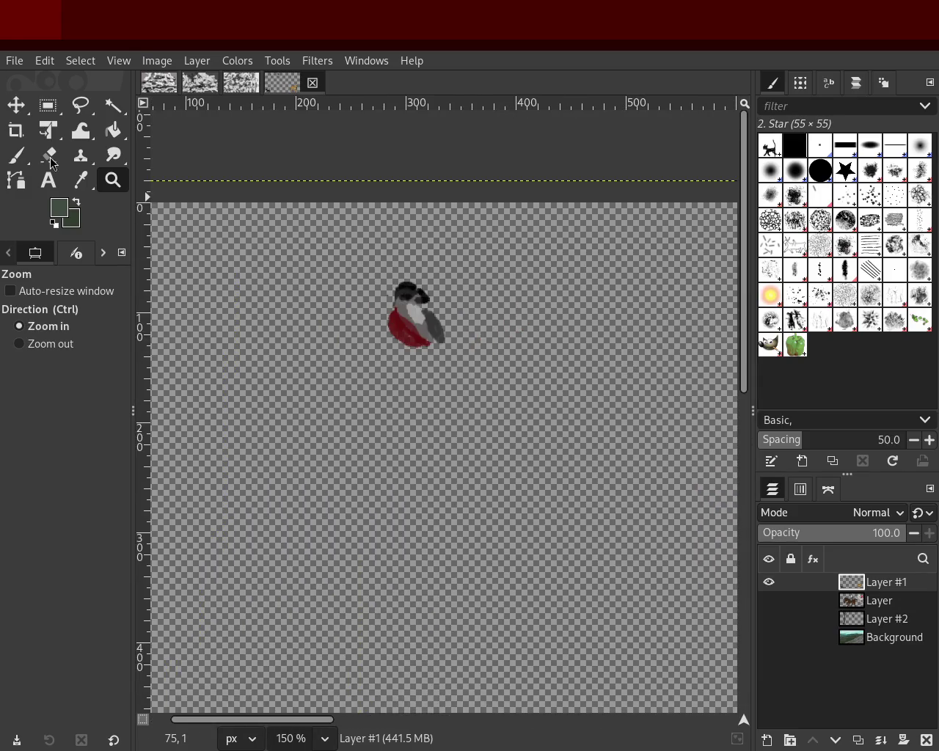
left_click(48, 105)
left_click_drag(337, 260, 463, 361)
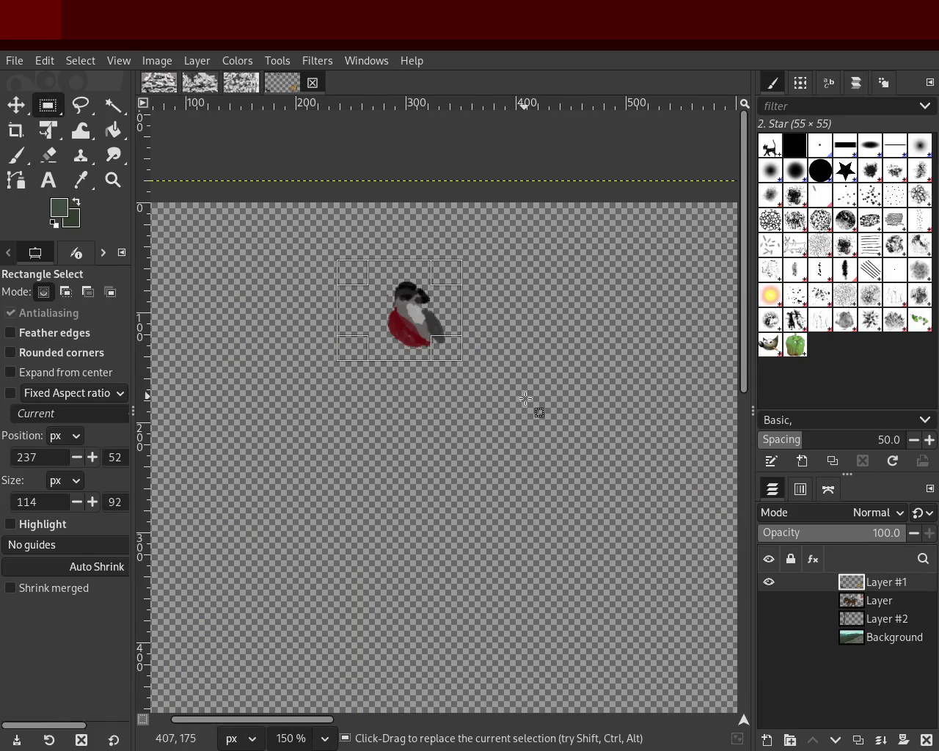
key("ctrl+x")
key("ctrl+v")
- Show the trees layer, move the bird up-left onto the branch, and merge it down
left_click(769, 618)
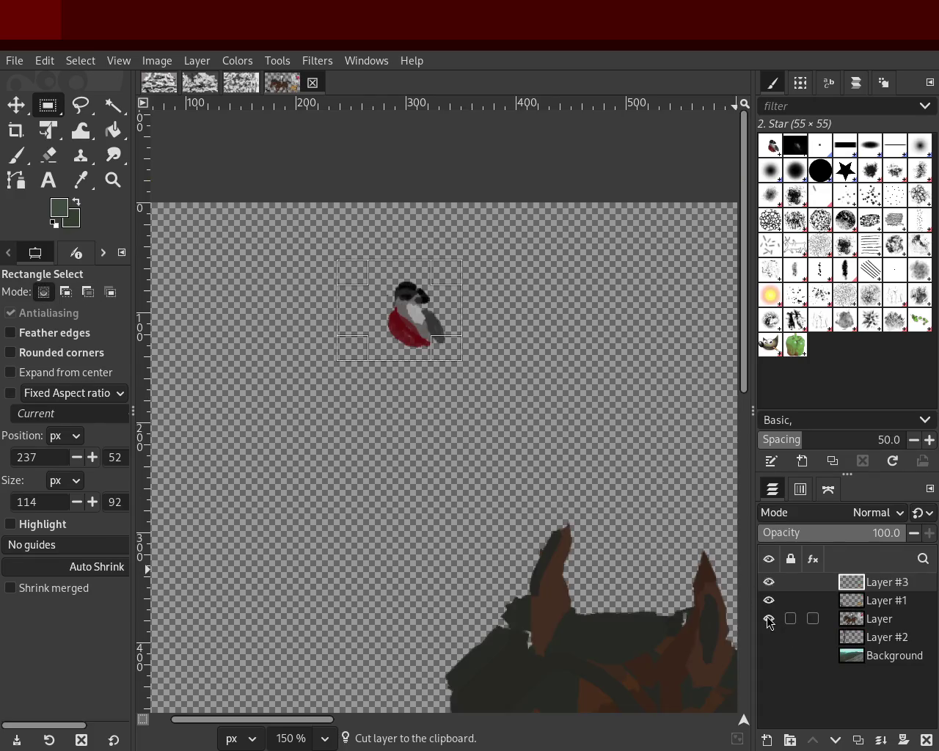
left_click(769, 618)
left_click(769, 637)
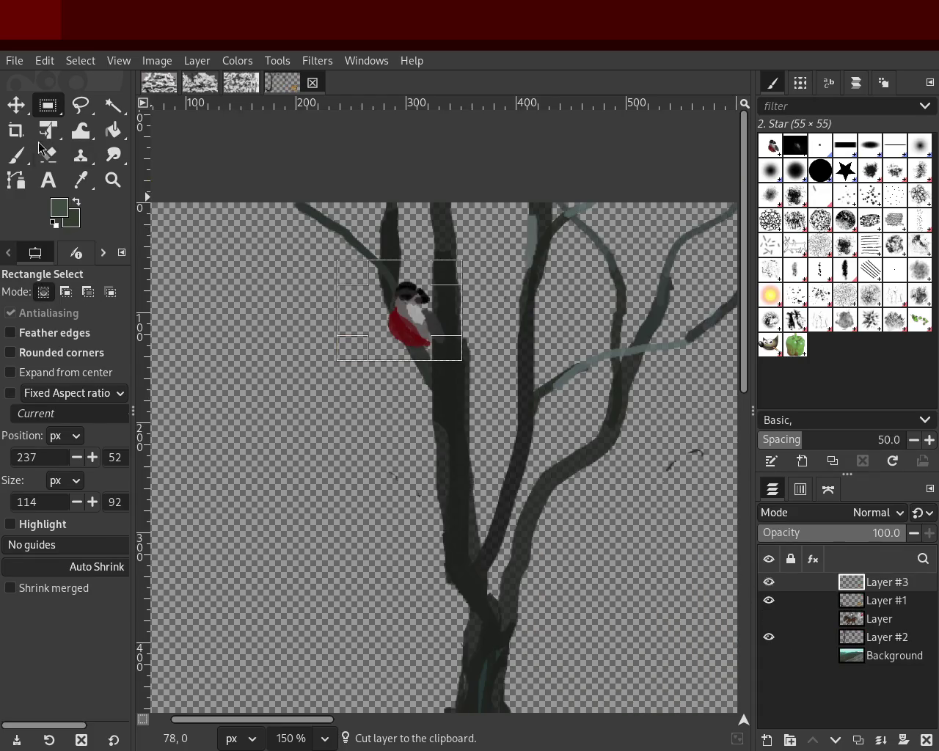
left_click(15, 105)
mouse_move(420, 325)
left_mouse_down()
mouse_move(361, 241)
mouse_move(377, 260)
mouse_move(382, 247)
mouse_move(391, 267)
left_mouse_up()
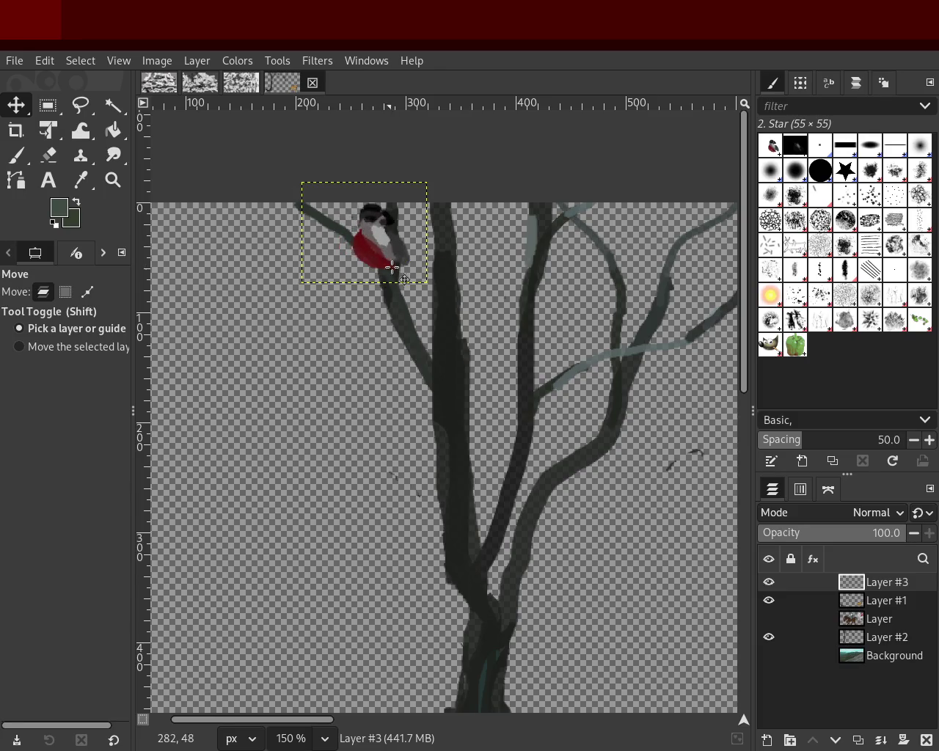
left_click(884, 742)
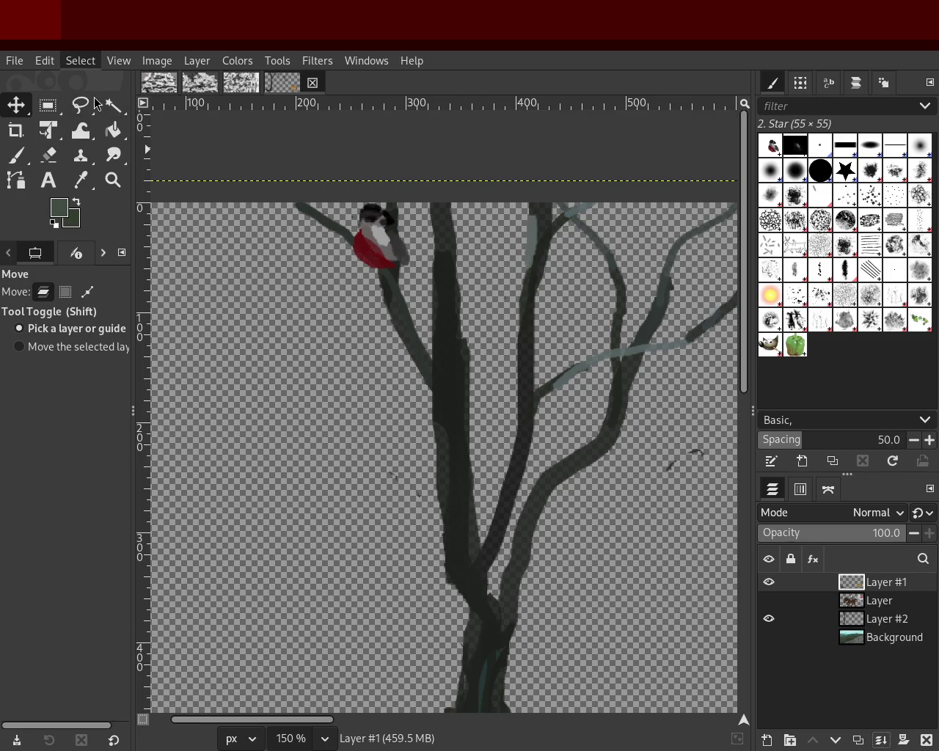
left_click(113, 179)
left_click(416, 351)
- Turn Layer, Layer #2 and the Background visible again
left_click(415, 351)
left_click(430, 458, "ctrl")
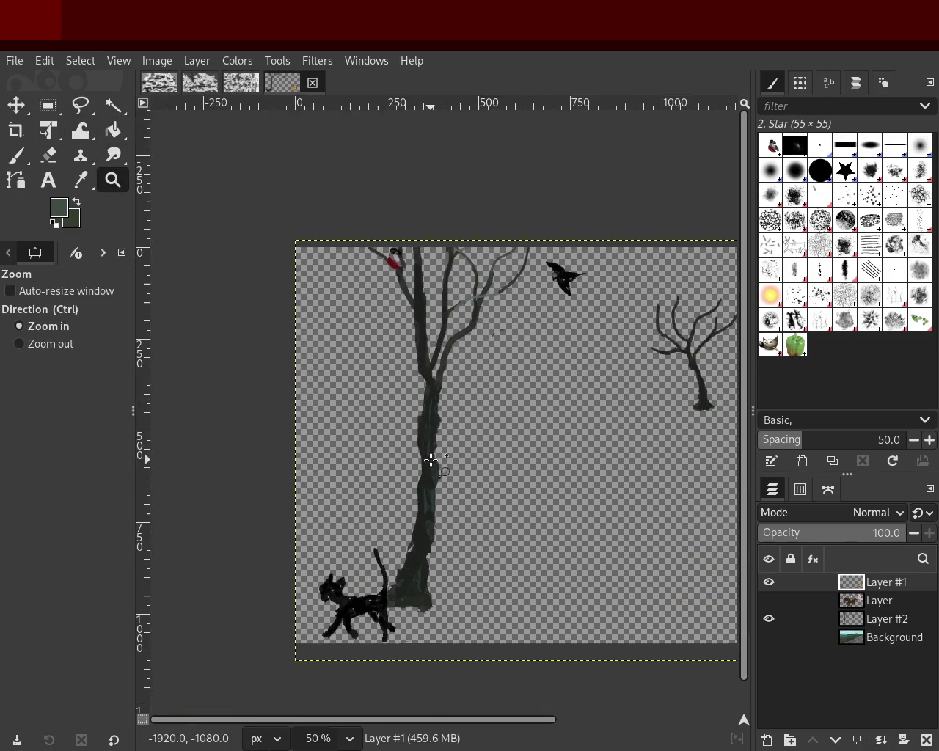
left_click(373, 405)
left_click(411, 501, "ctrl")
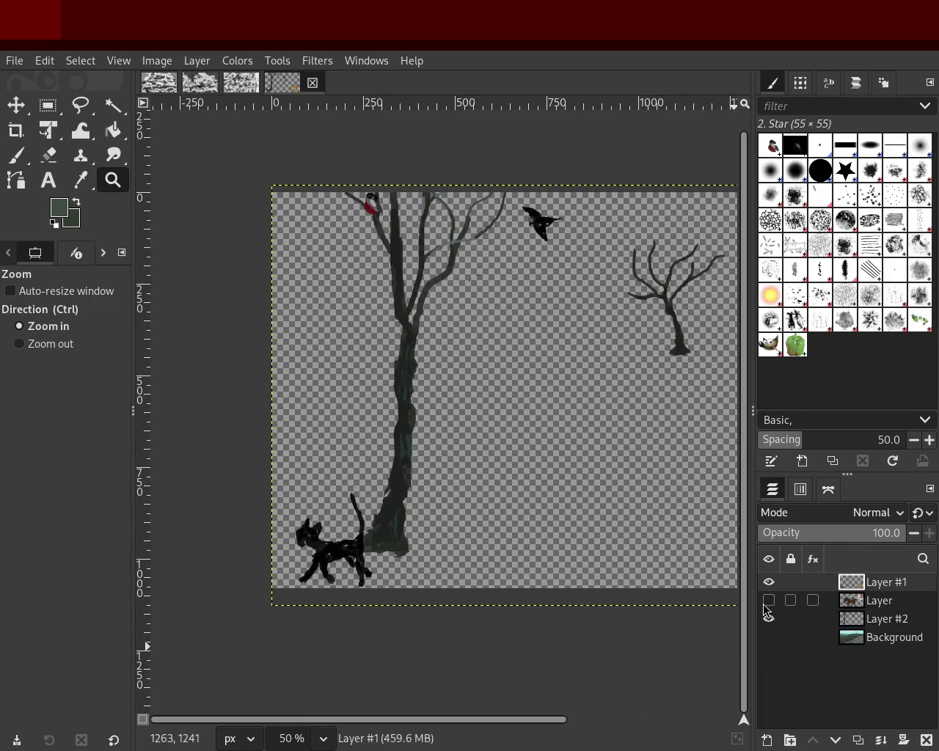
left_click_drag(766, 609, 769, 620)
left_click(770, 646)
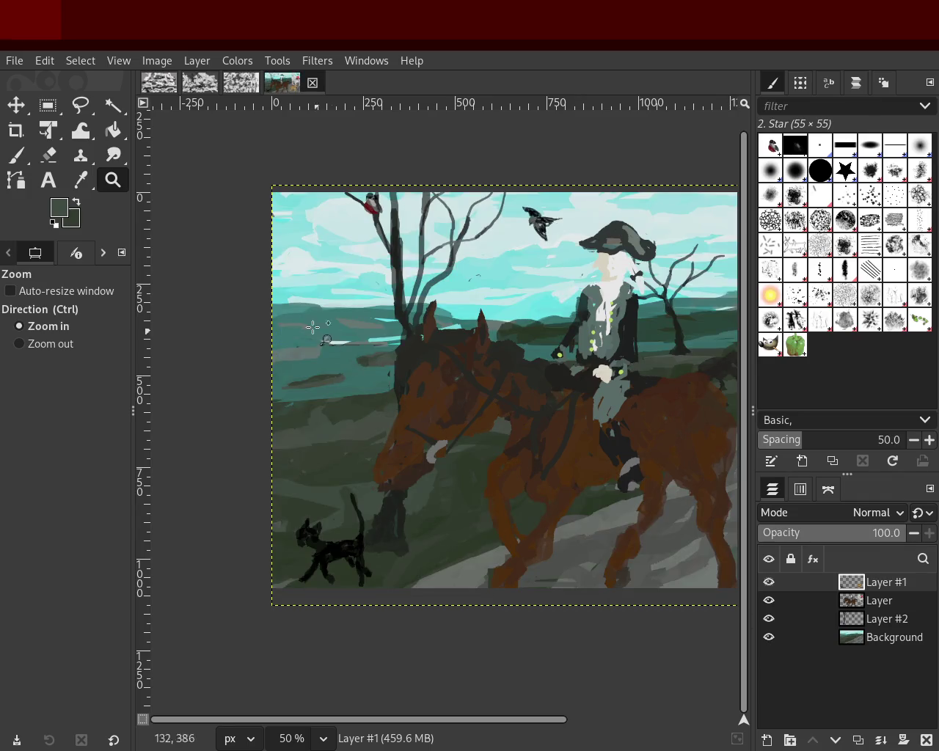
- Zoom in and out on the horse and rider to review the full scene
left_click(431, 349, "ctrl")
left_click(411, 374, "ctrl")
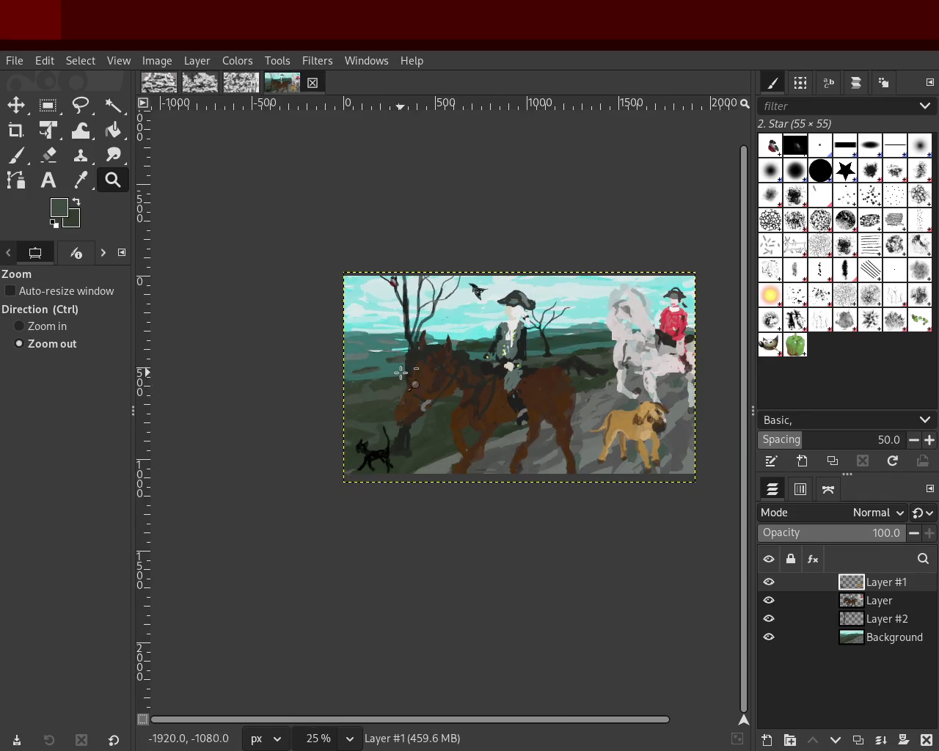
left_click(474, 384)
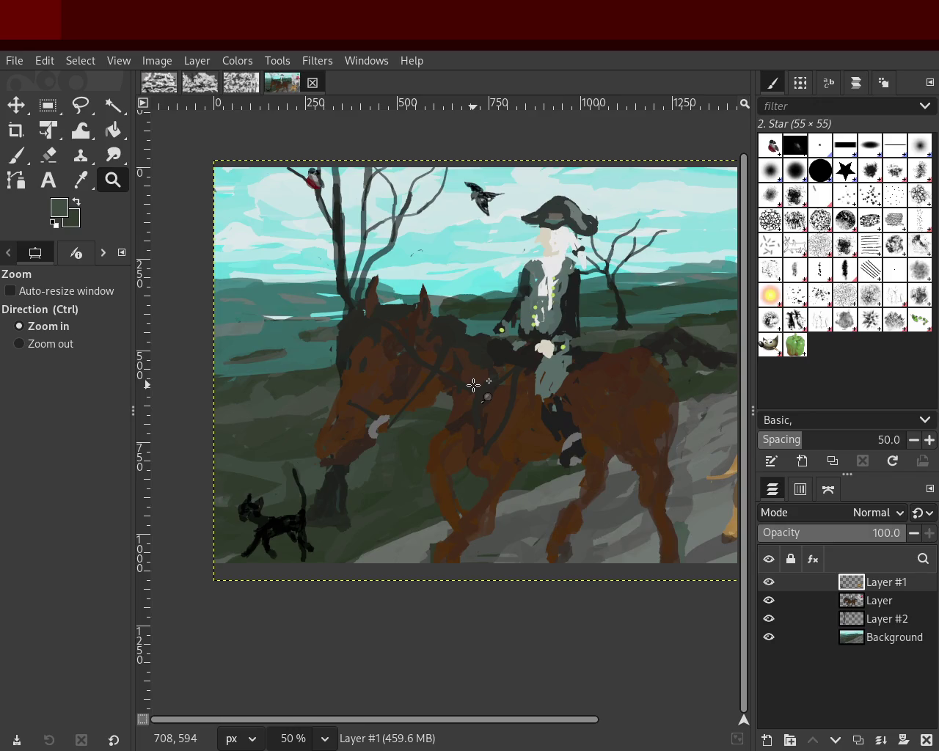
left_click(419, 363, "ctrl")
left_click(551, 371)
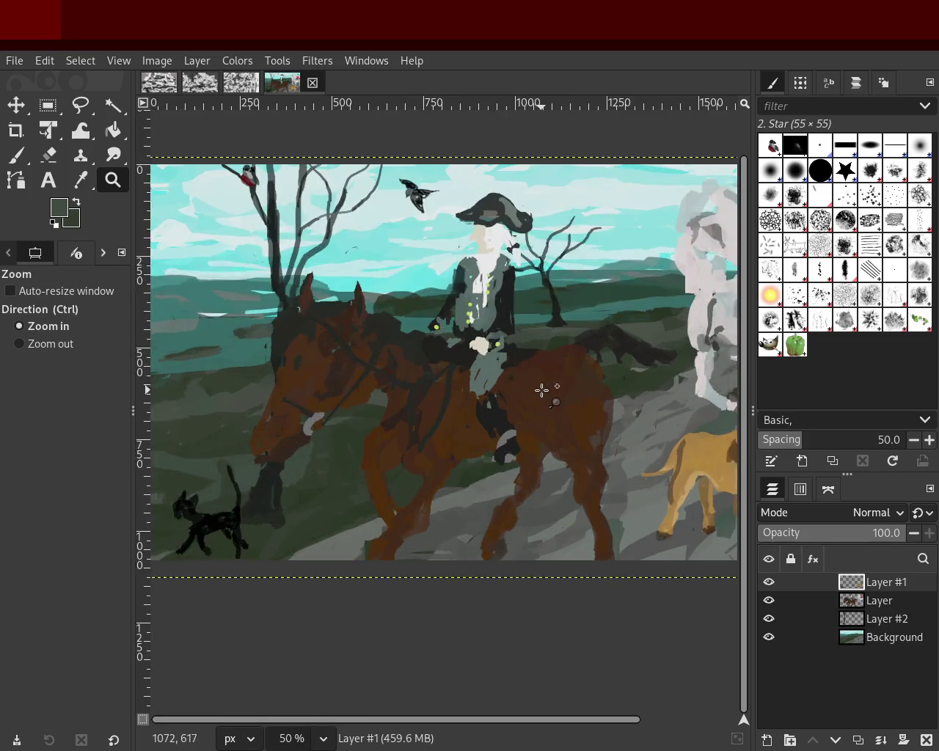
left_click(515, 381, "ctrl")
left_click(523, 381)
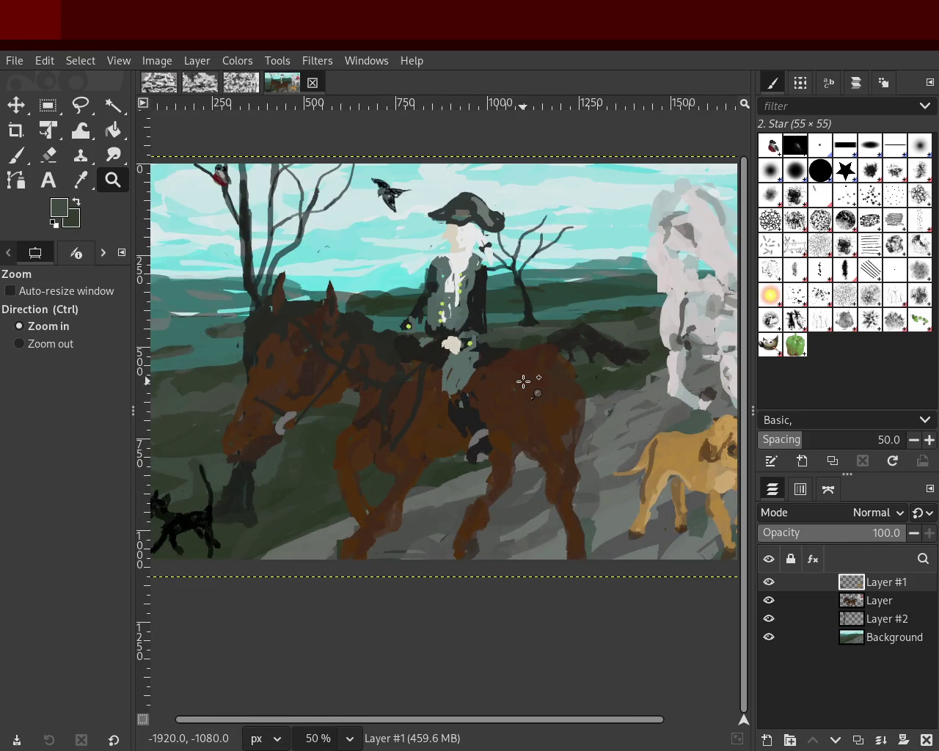
left_click(524, 381)
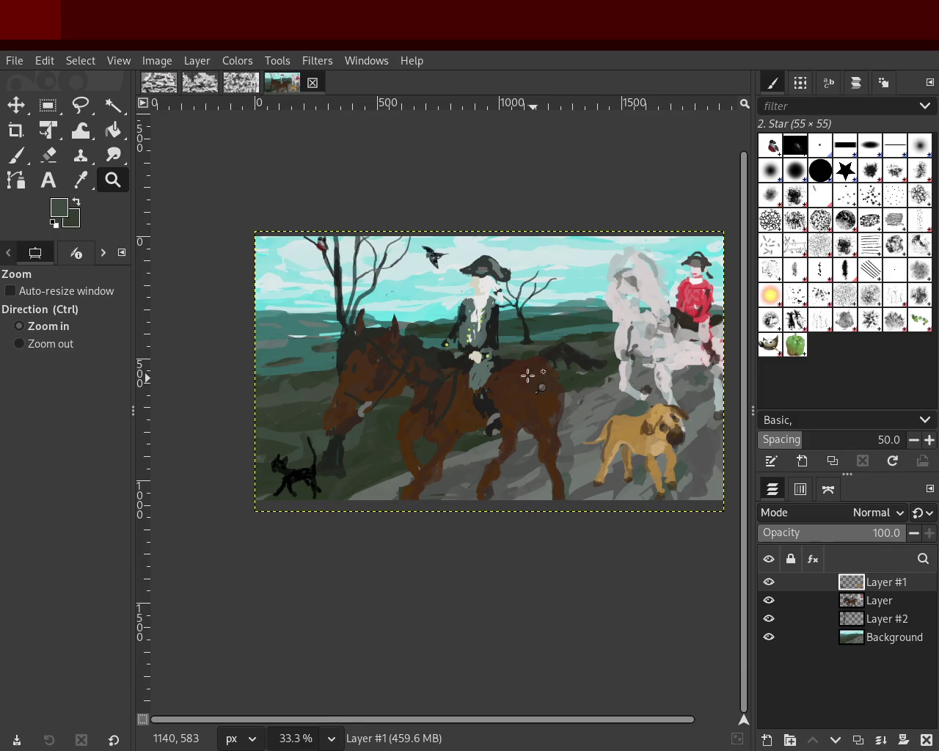
- Hide every layer except Layer #1
left_click(502, 362)
left_click(502, 362)
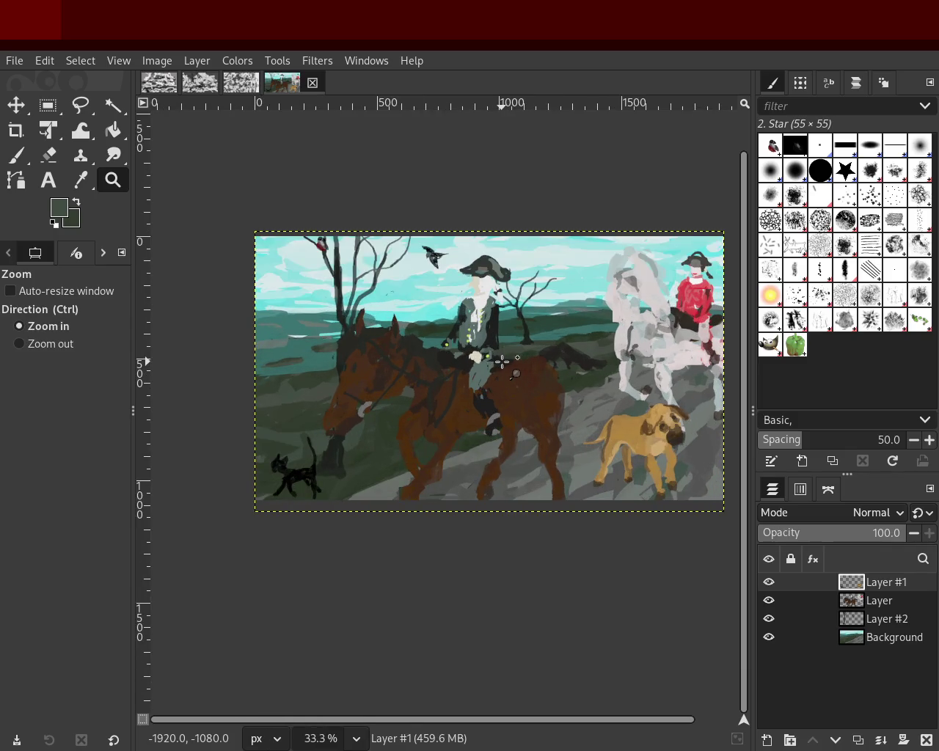
left_click(502, 361, "ctrl")
left_click(502, 362)
left_click(502, 361)
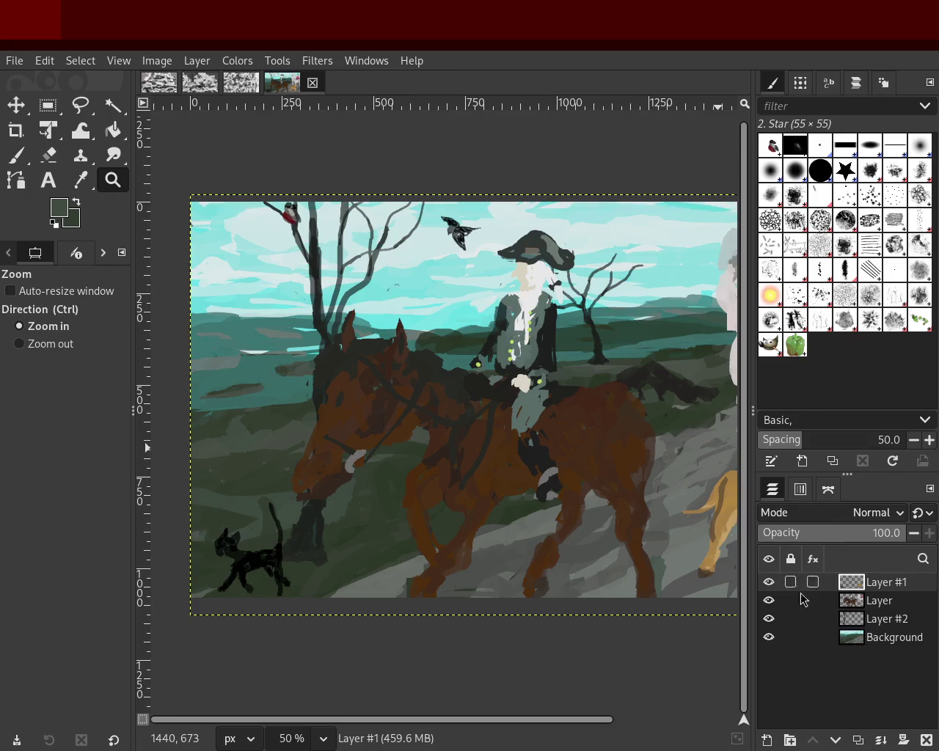
left_click(769, 600)
left_click(769, 600)
left_click(769, 618)
left_click(769, 637)
left_click(769, 601)
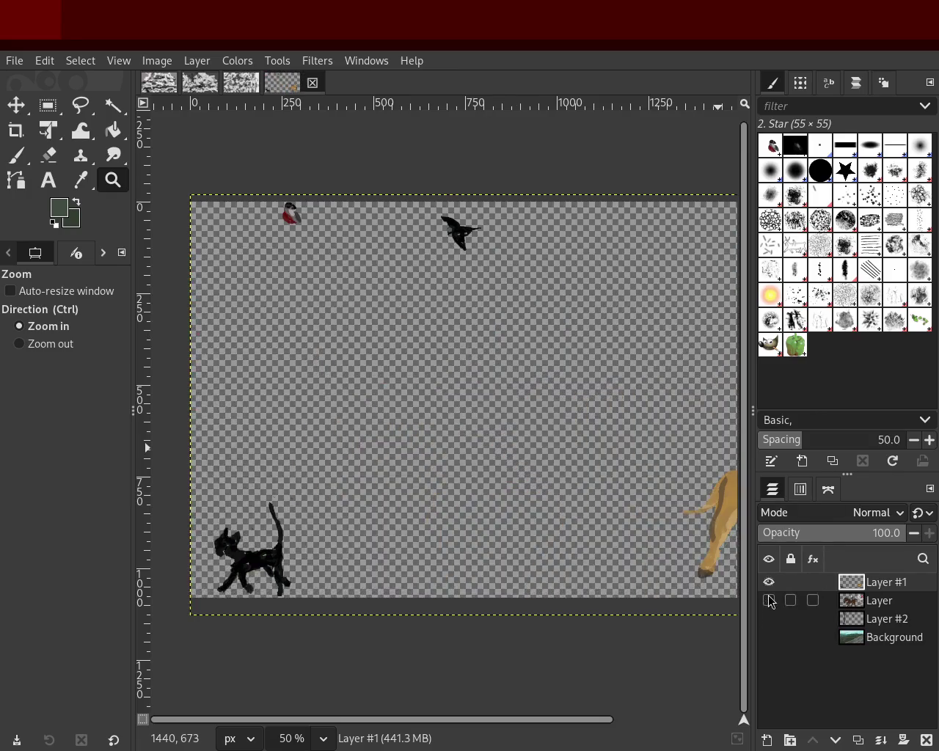
left_click(769, 600)
left_click(769, 601)
- Box-select the black flying bird, paste it as its own layer, and move it lower-left
left_click(48, 105)
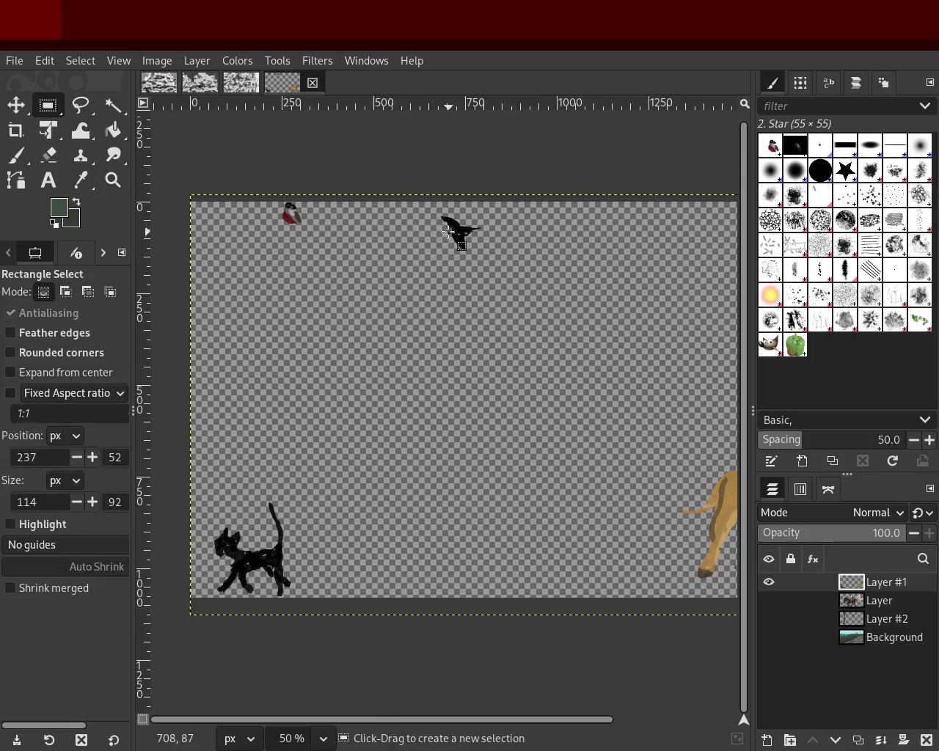
left_click_drag(426, 208, 491, 258)
key("ctrl+v")
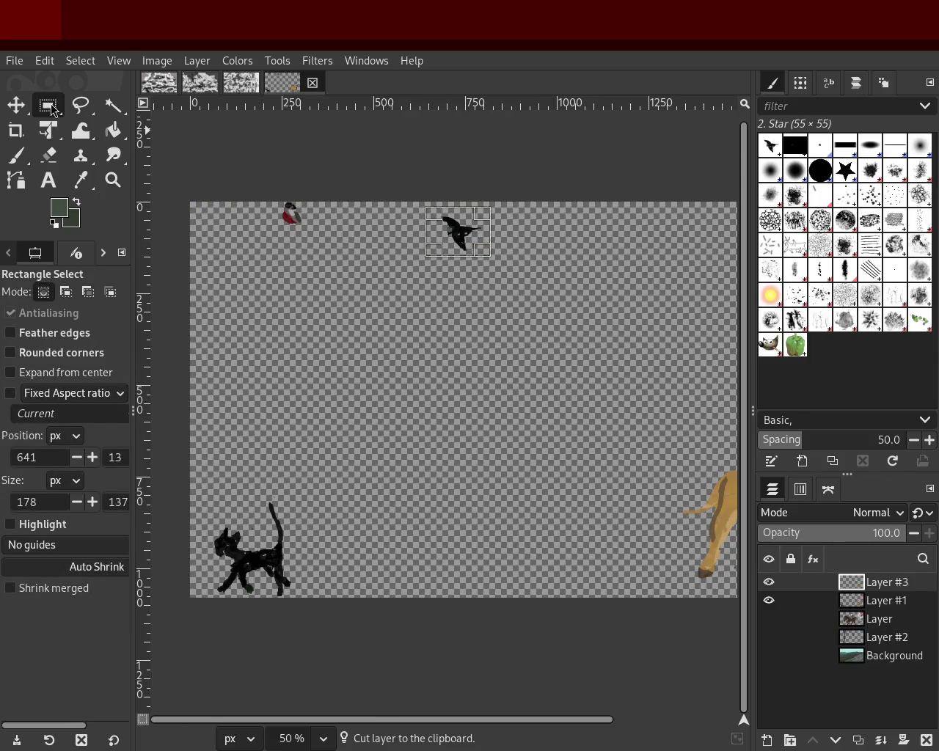
key("m")
left_click_drag(459, 234, 440, 287)
- Merge the moved bird into Layer #1 and show all four layers again
left_click(879, 741)
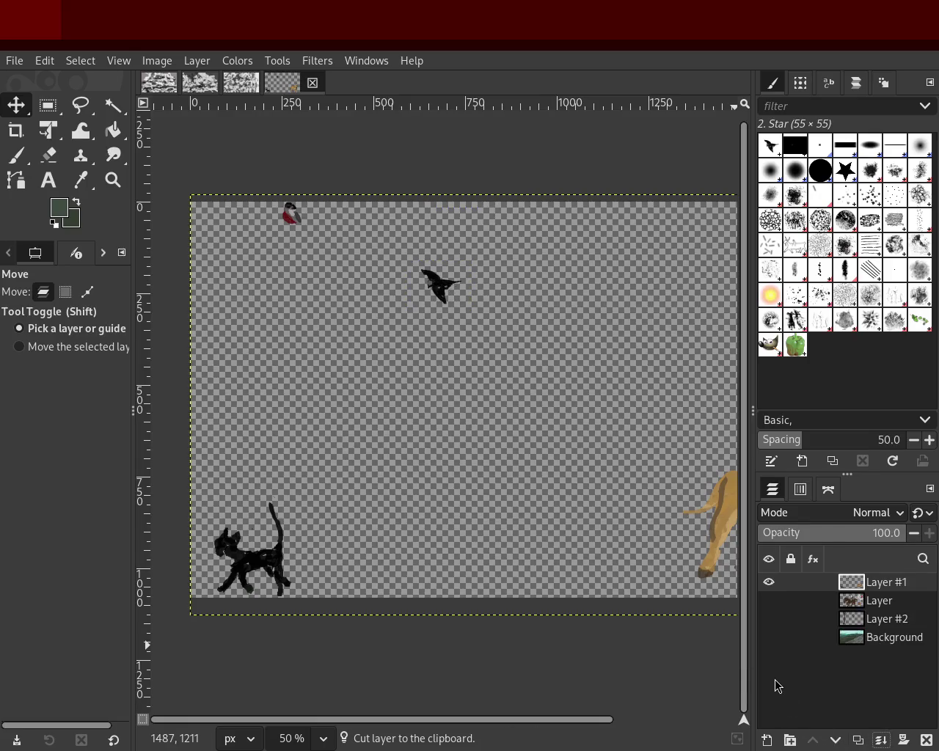
left_click(769, 600)
left_click(769, 619)
left_click(769, 637)
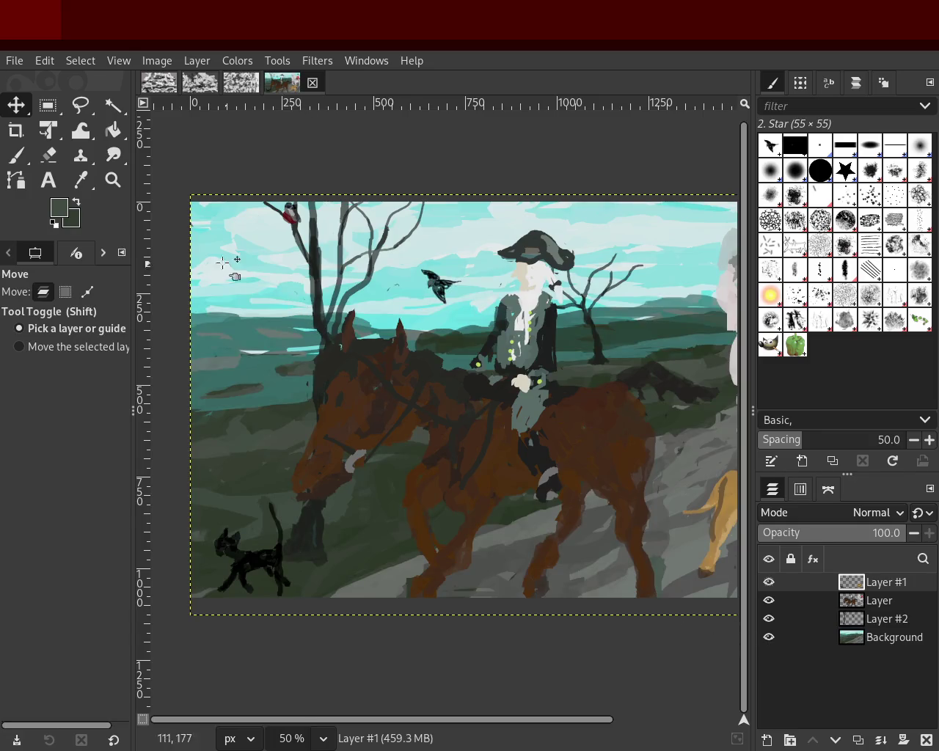
left_click(113, 180)
left_click(414, 288, "ctrl")
left_click(507, 356)
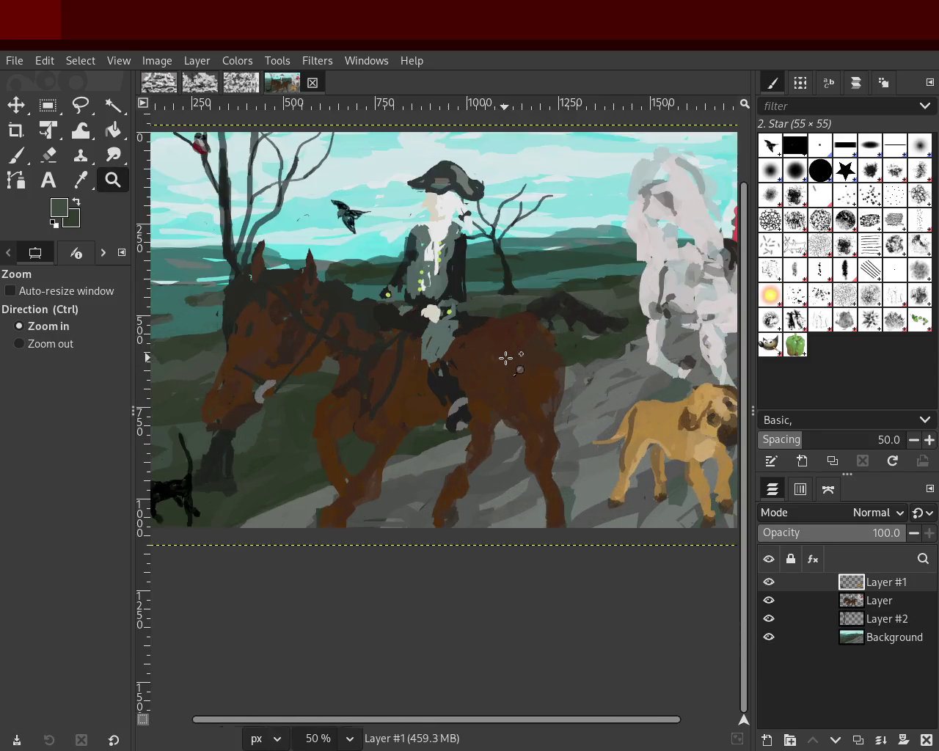
left_click(669, 300, "ctrl")
left_click(434, 306)
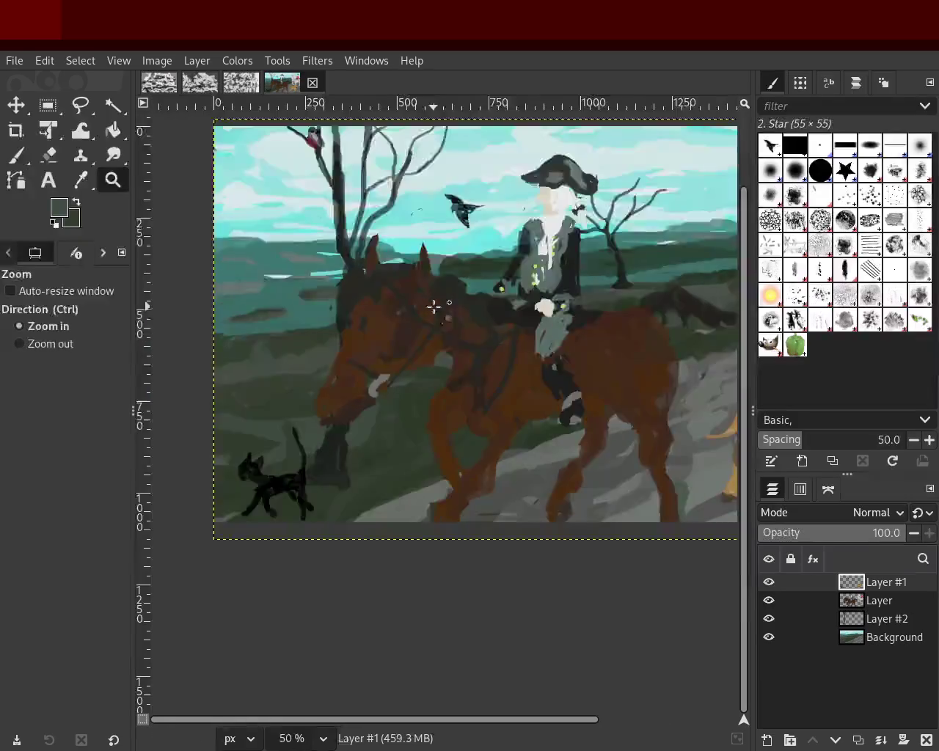
left_click(518, 379, "ctrl")
left_click(461, 334)
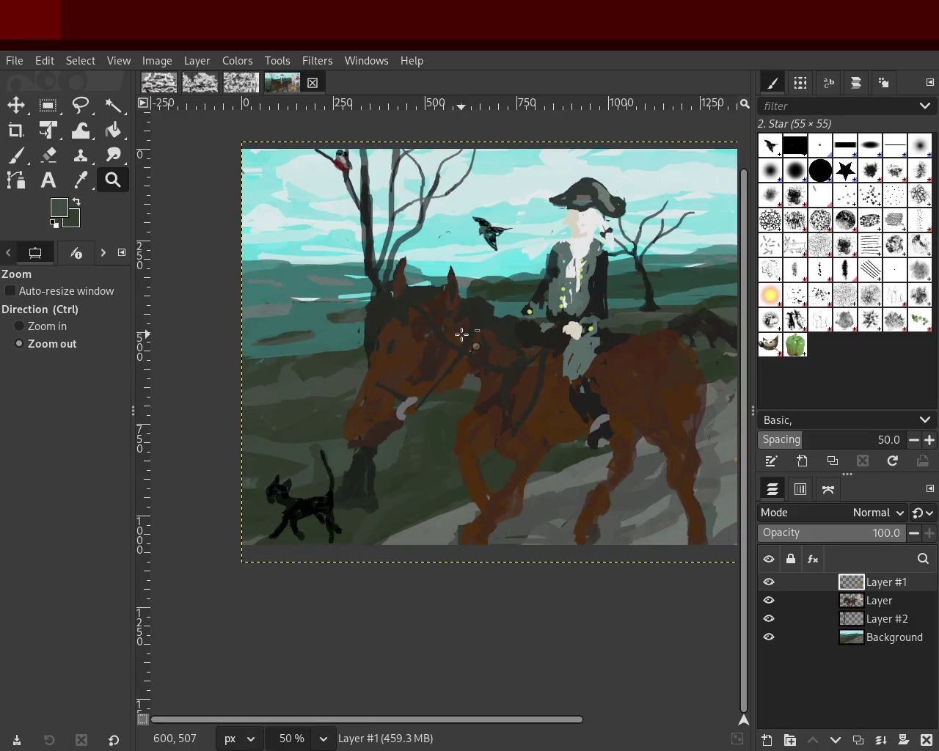
left_click(461, 335, "ctrl")
left_click(576, 343)
left_click(360, 335, "ctrl")
left_click(476, 343)
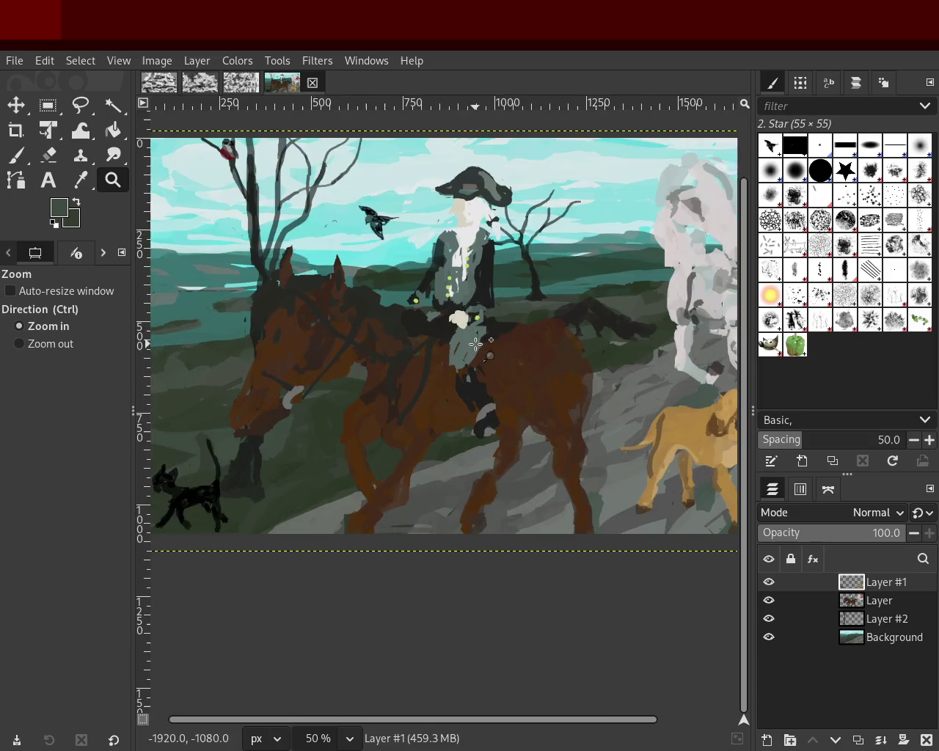
left_click(411, 337, "ctrl")
left_click(318, 324, "ctrl")
left_click(263, 320)
left_click(263, 320)
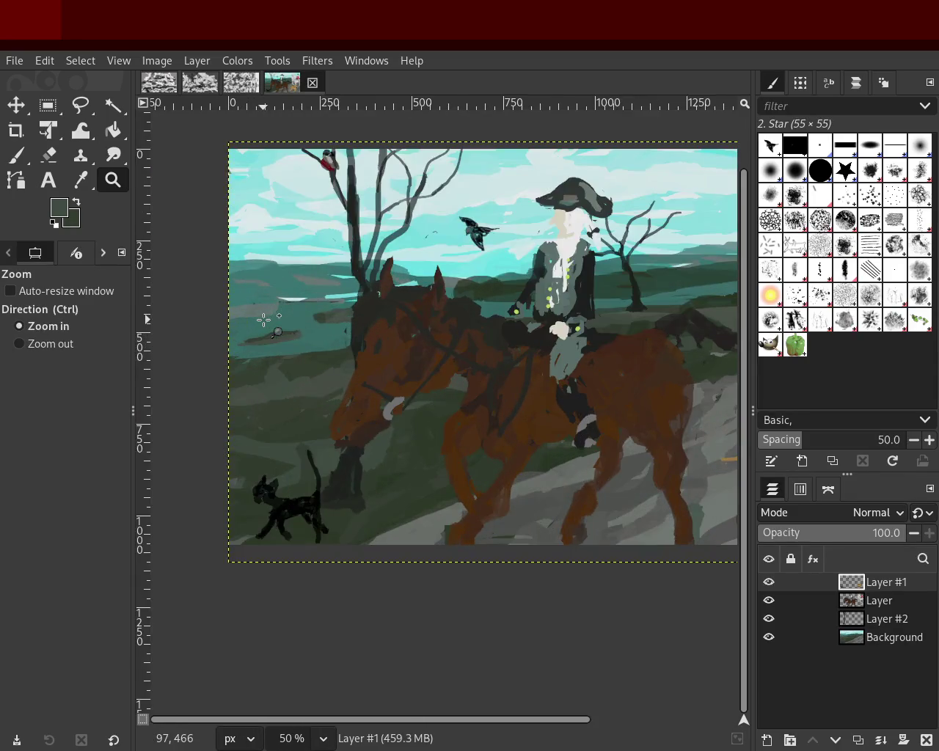
left_click(373, 334, "ctrl")
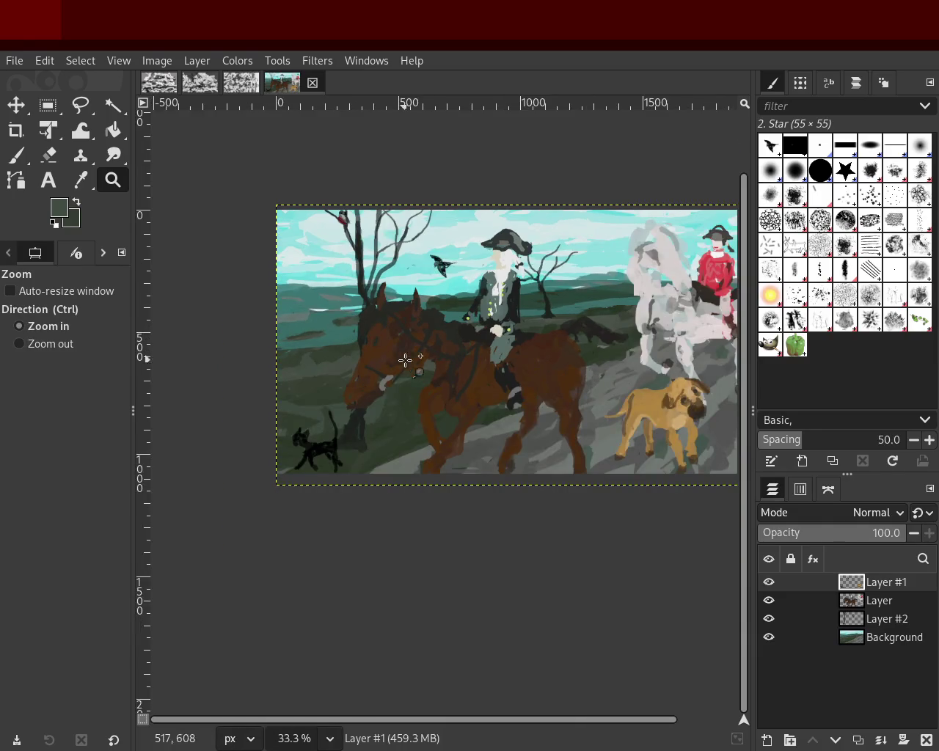
left_click(500, 358, "ctrl")
left_click(593, 350, "ctrl")
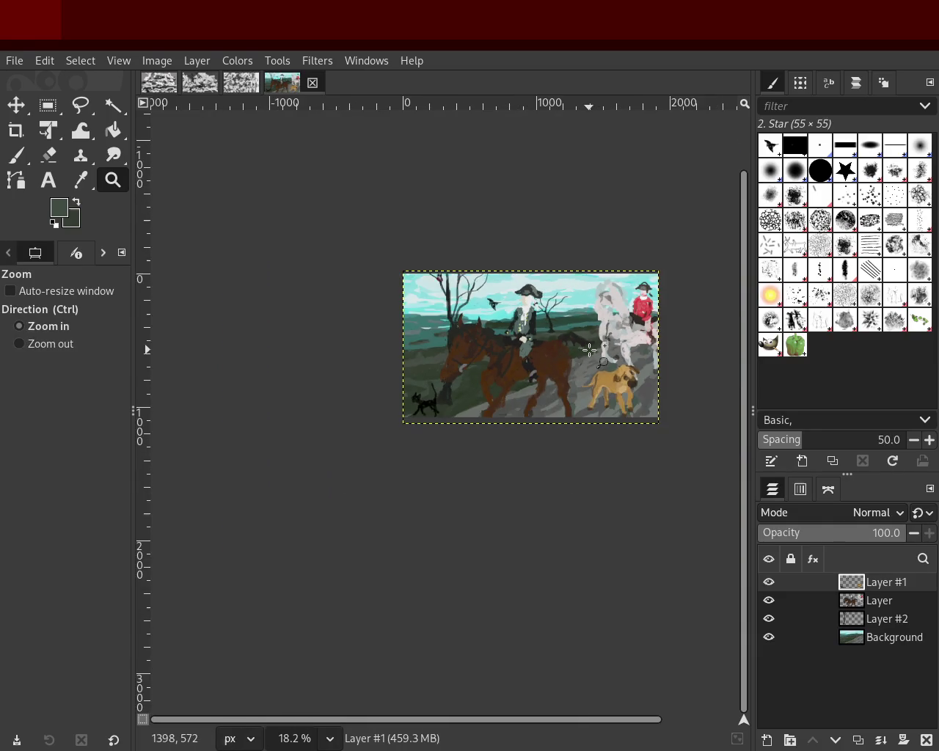
double_click(592, 389)
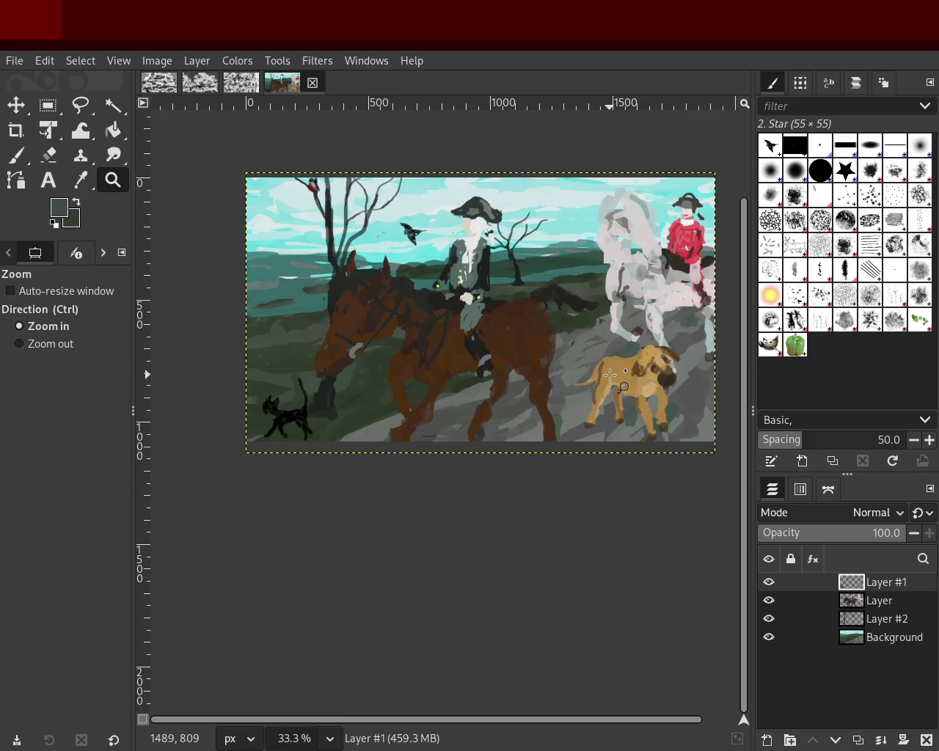
key("ctrl")
left_click(609, 375, "ctrl")
left_click(493, 339)
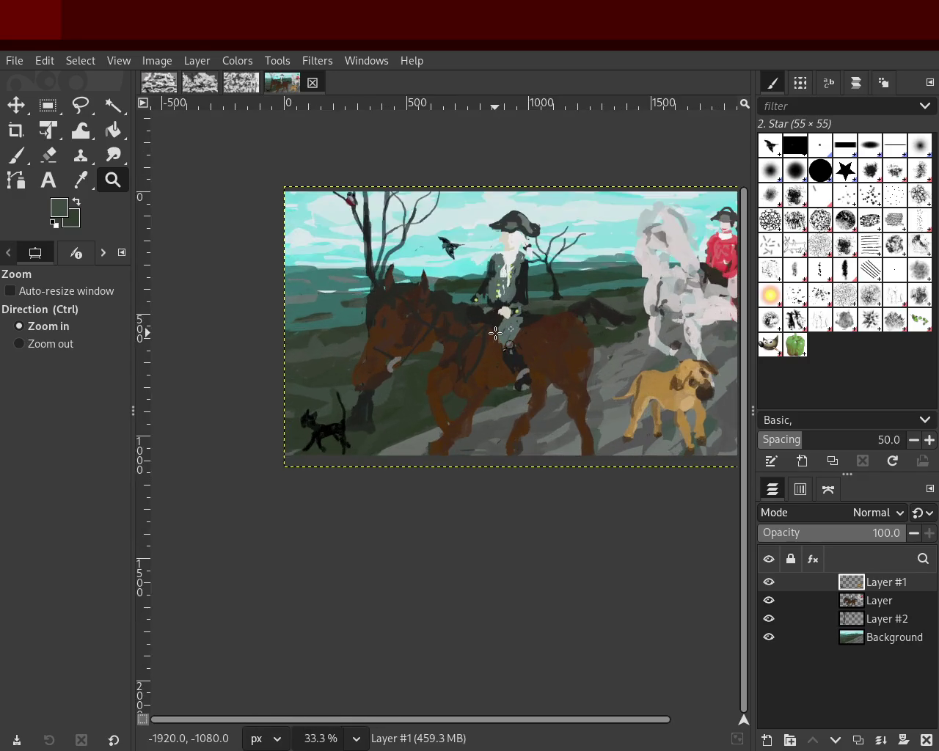
left_click(496, 336)
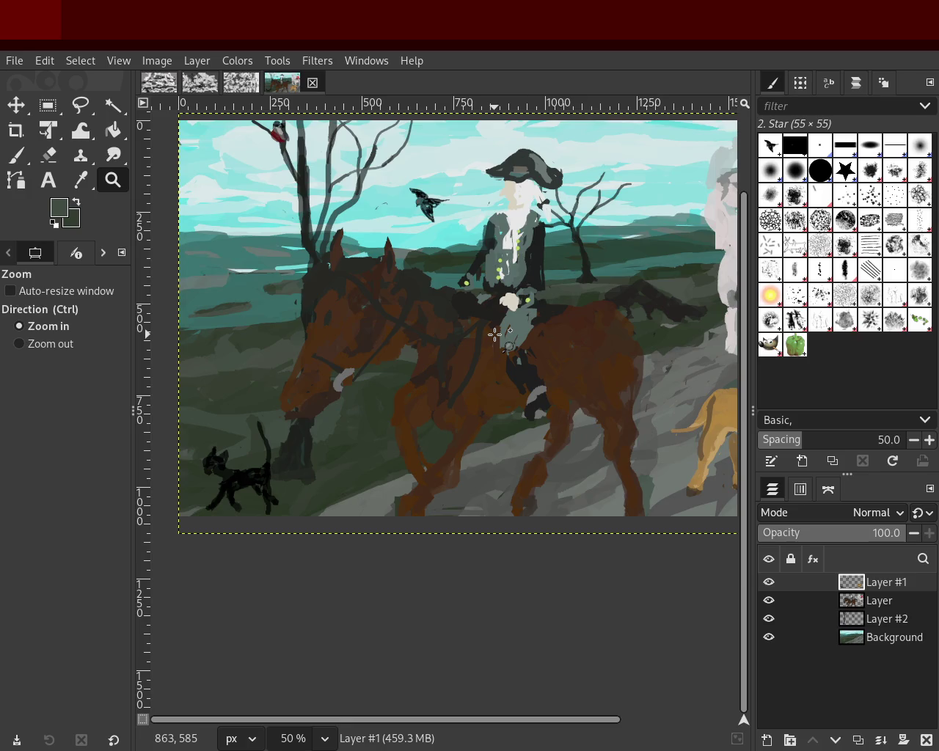
left_click(455, 321, "ctrl")
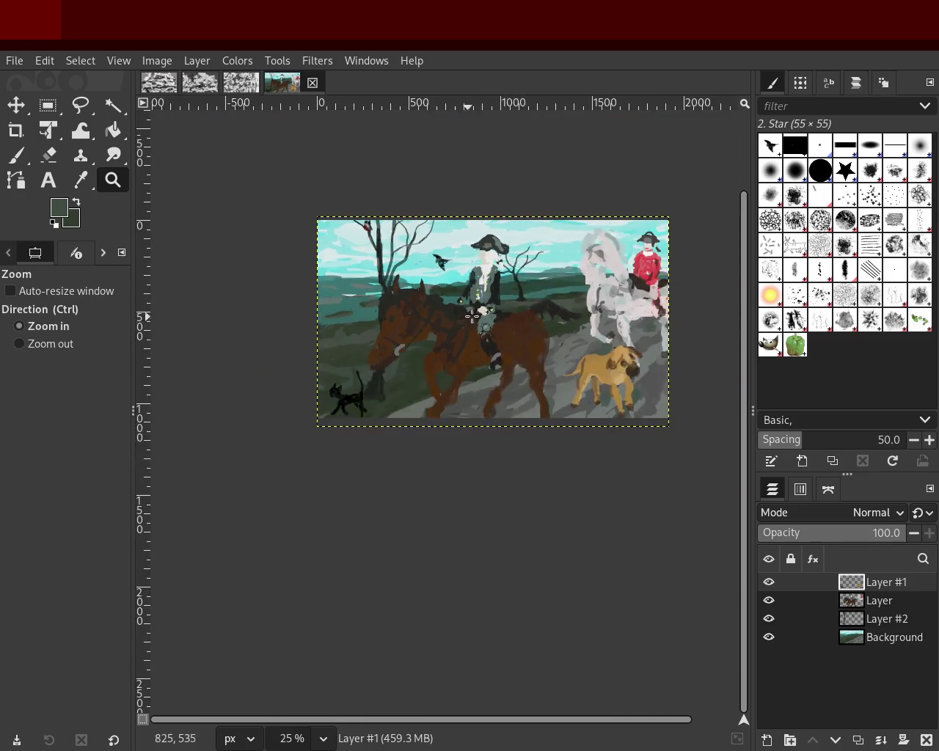
left_click(510, 295, "ctrl")
left_click(510, 295)
left_click(510, 294)
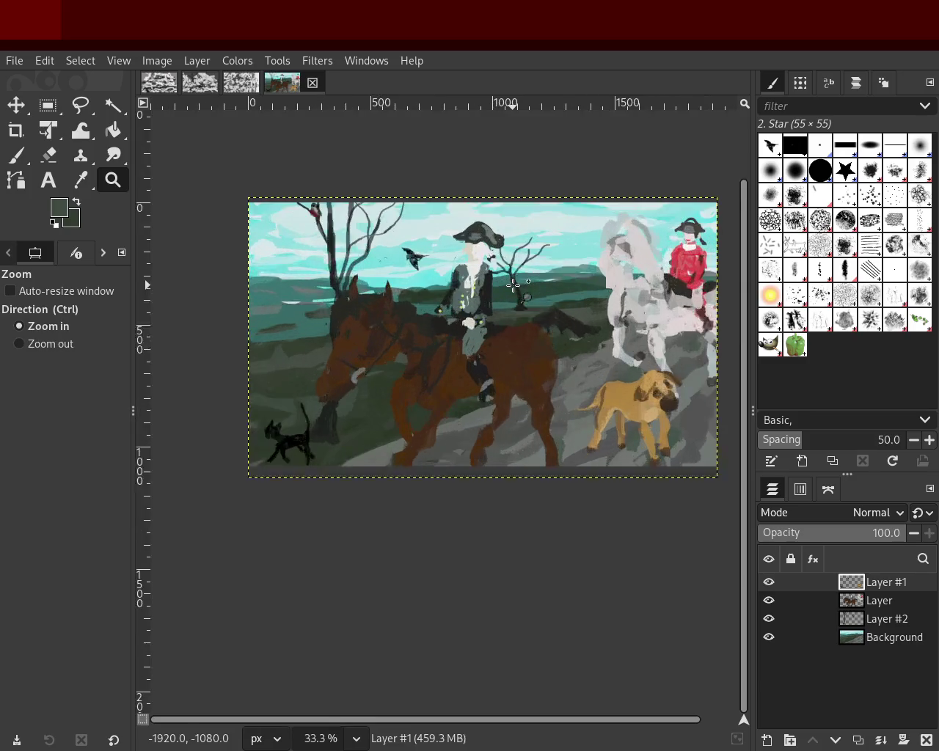
left_click(510, 295)
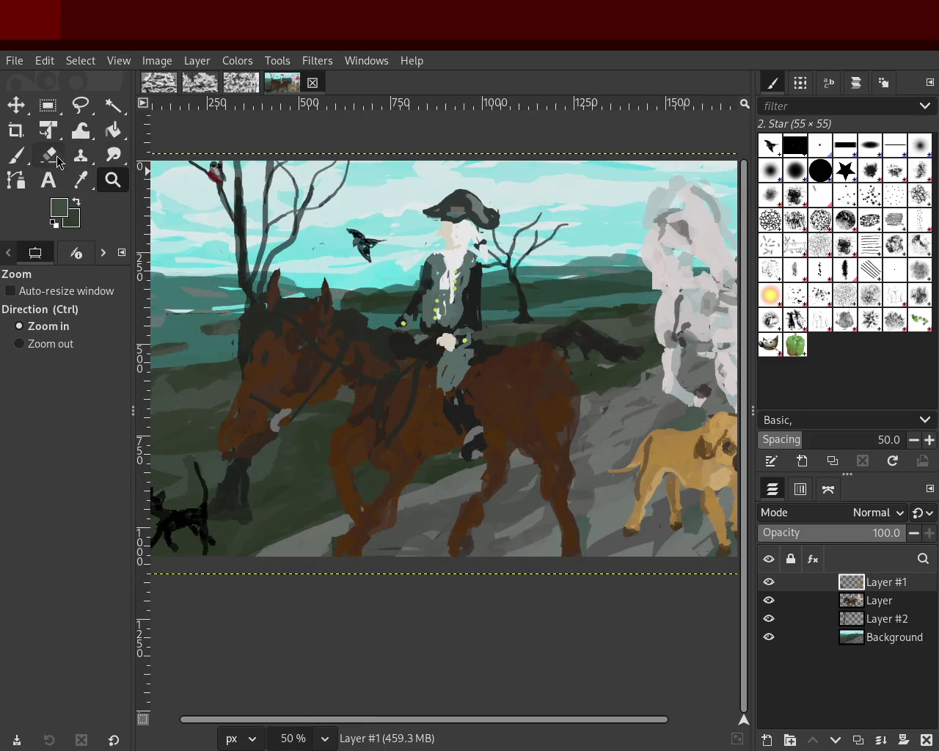
- Hide all layers but Layer #1, then cut and paste the flying black bird
left_click(769, 601)
left_click(769, 619)
left_click(769, 637)
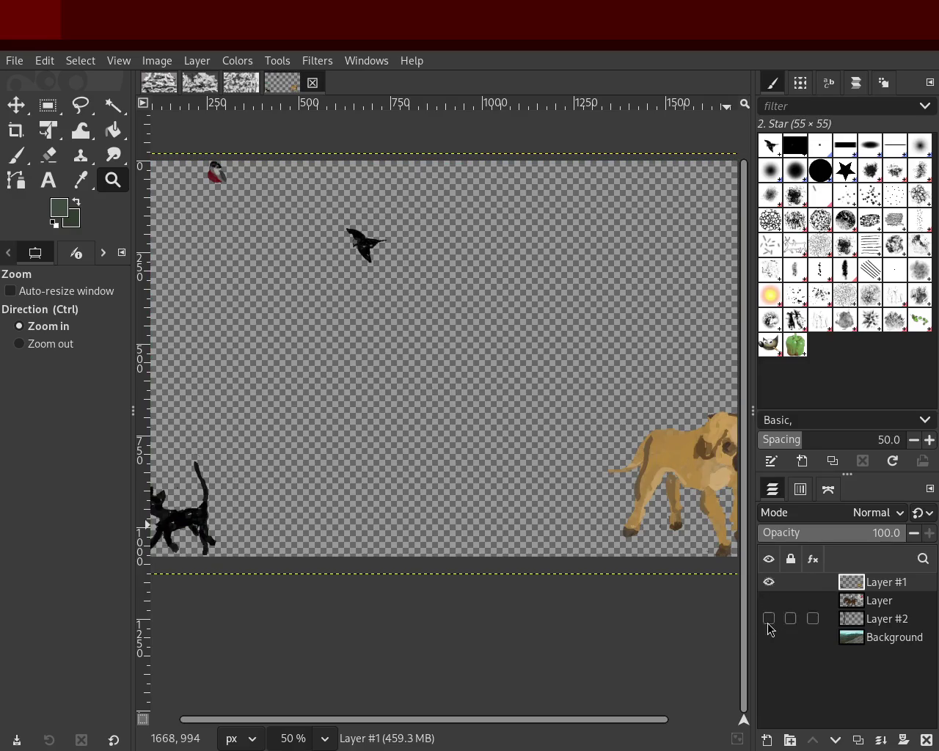
left_click(48, 106)
left_click_drag(405, 211, 334, 265)
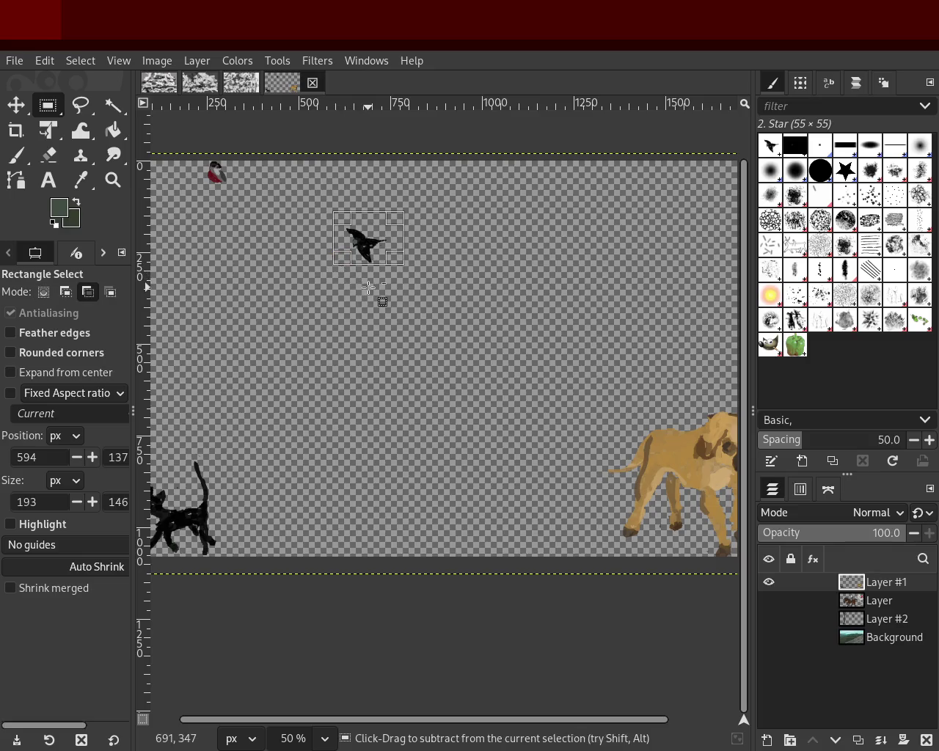
key("ctrl+x")
key("ctrl+v")
key("m")
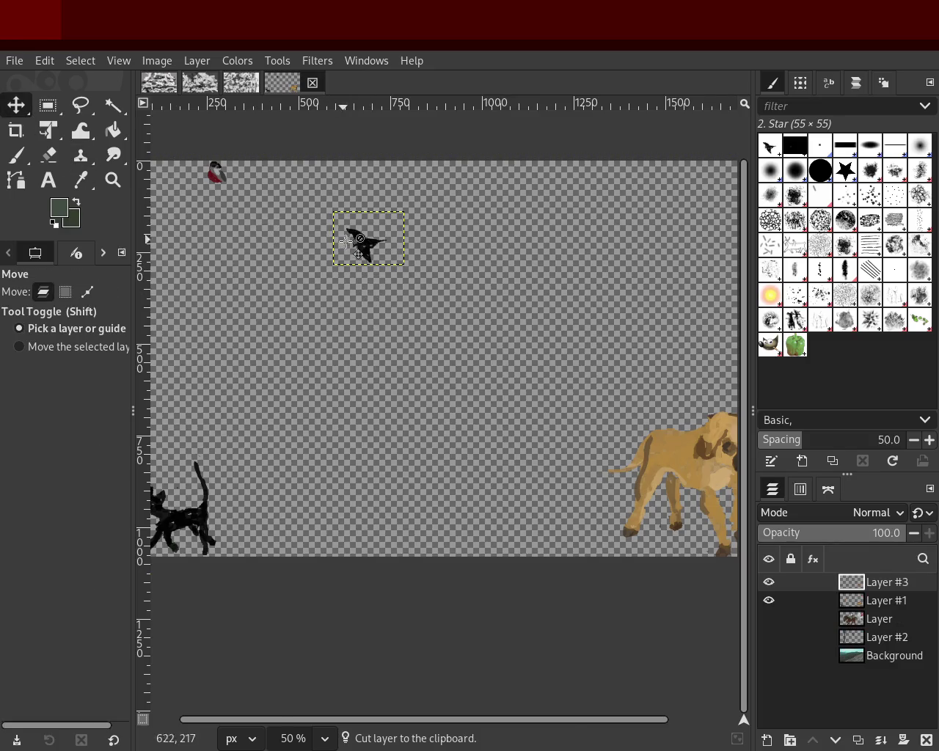
- Move the bird right in the sky, merge it into Layer #1, and show all layers
left_click_drag(346, 240, 550, 240)
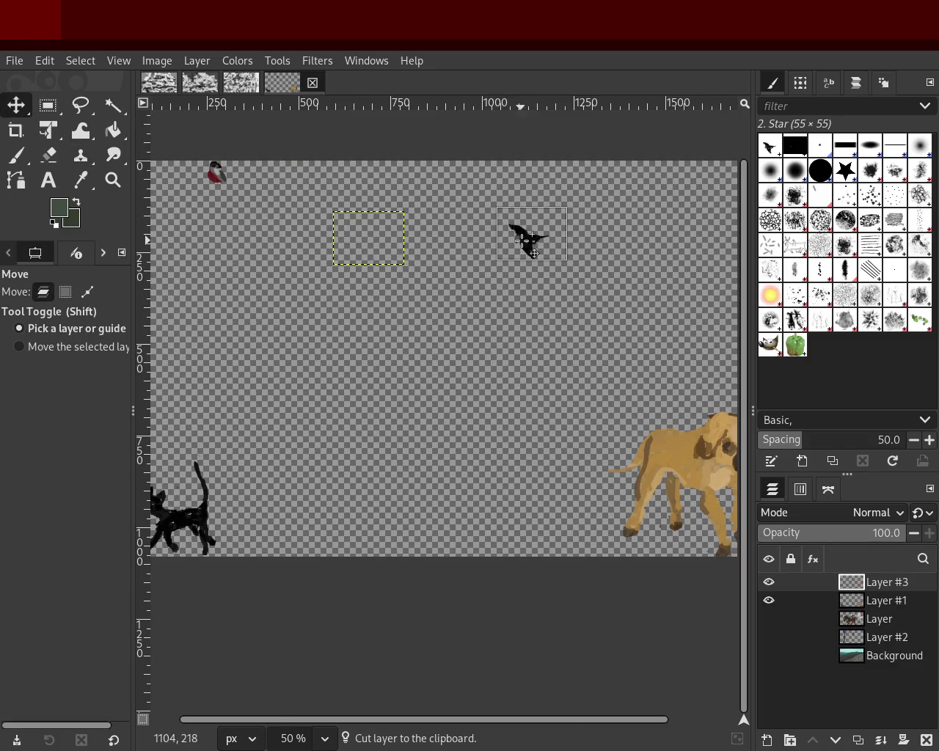
left_click(883, 744)
left_click(769, 600)
left_click(769, 618)
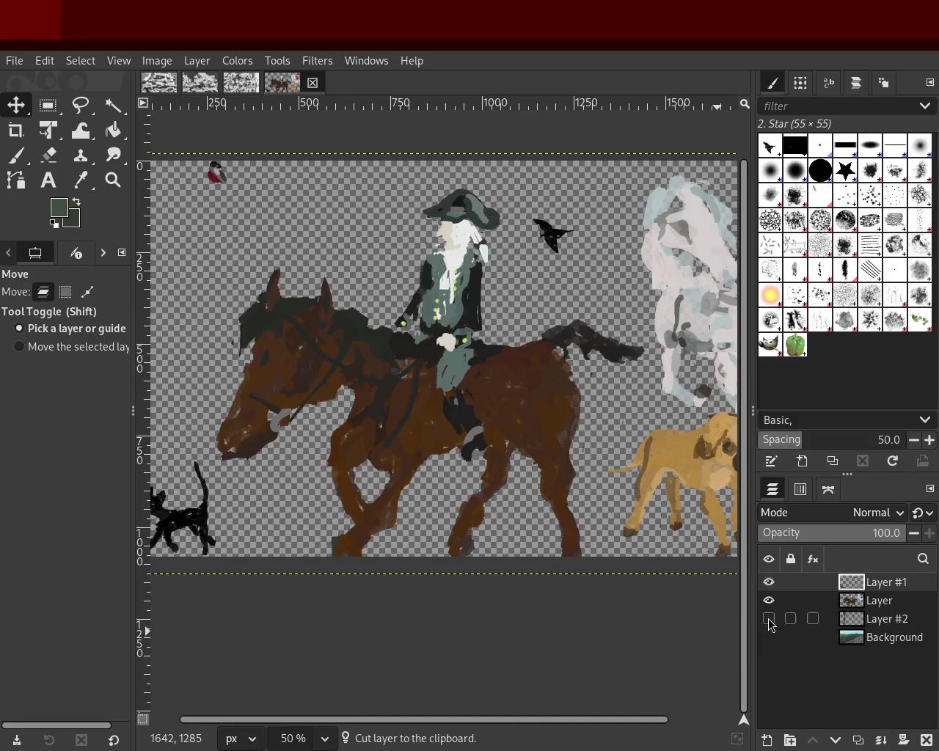
left_click(769, 637)
- Hide the other layers again and cut and paste the bird once more
left_click_drag(769, 637, 769, 600)
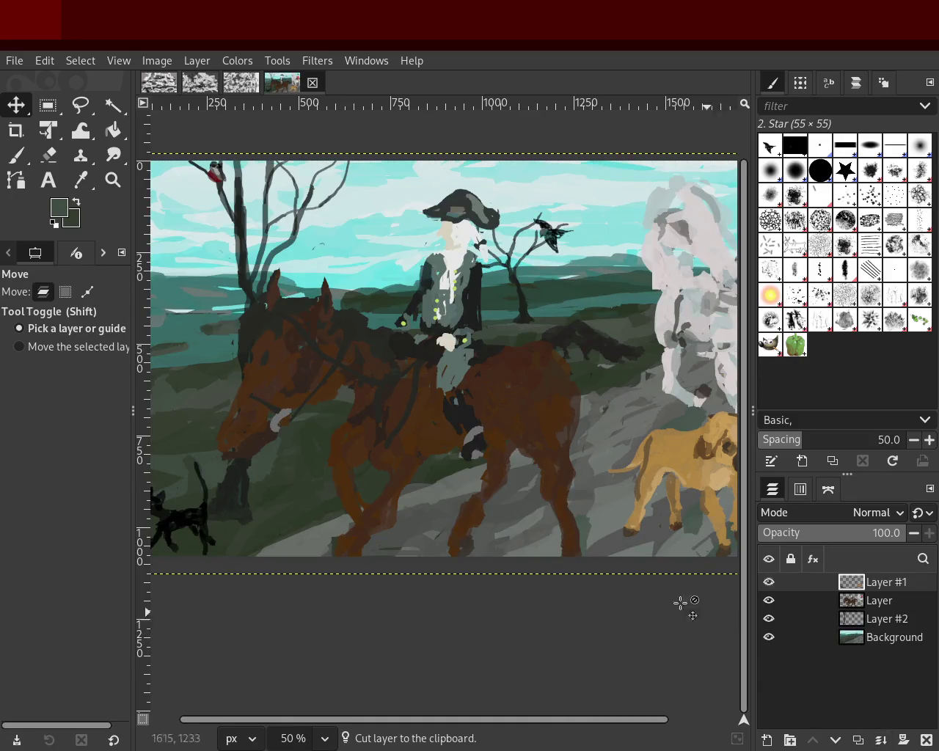
left_click(48, 105)
left_click_drag(510, 201, 583, 263)
key("ctrl+x")
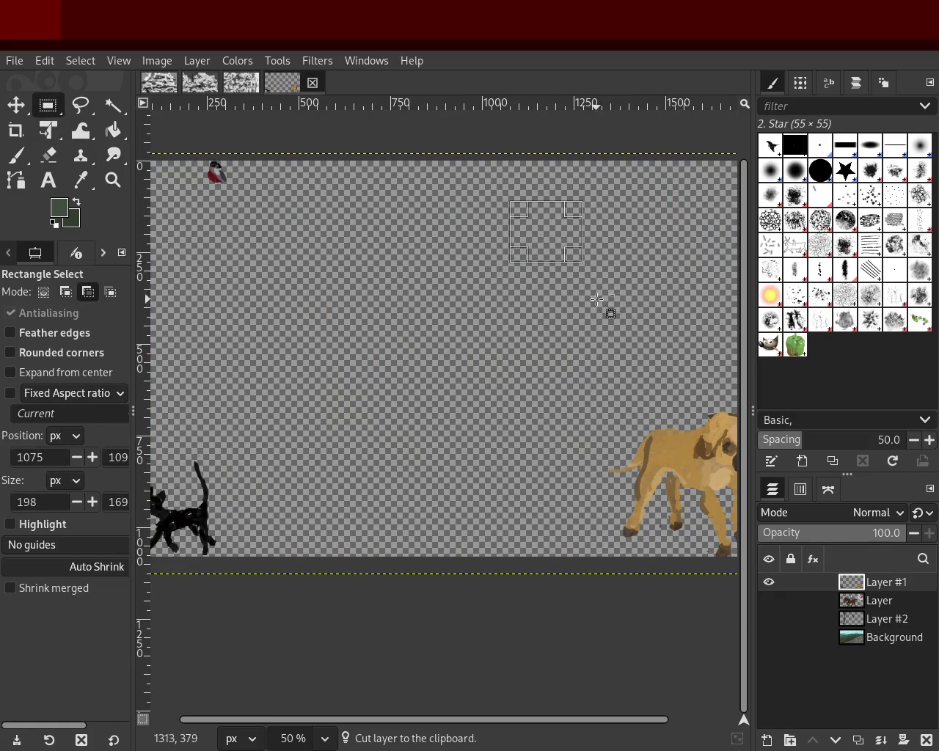
key("ctrl+v")
- Lower the bird, merge it down into Layer #1, and show all four layers
mouse_move(549, 223)
left_mouse_down()
mouse_move(553, 290)
mouse_move(581, 299)
left_mouse_up()
left_click(15, 105)
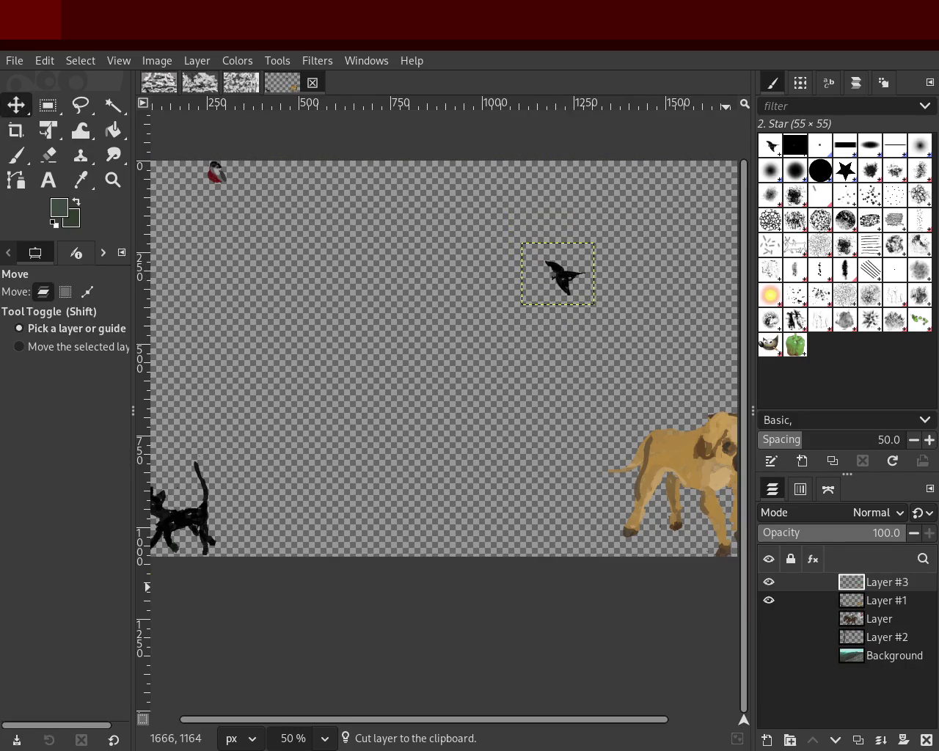
left_click(885, 740)
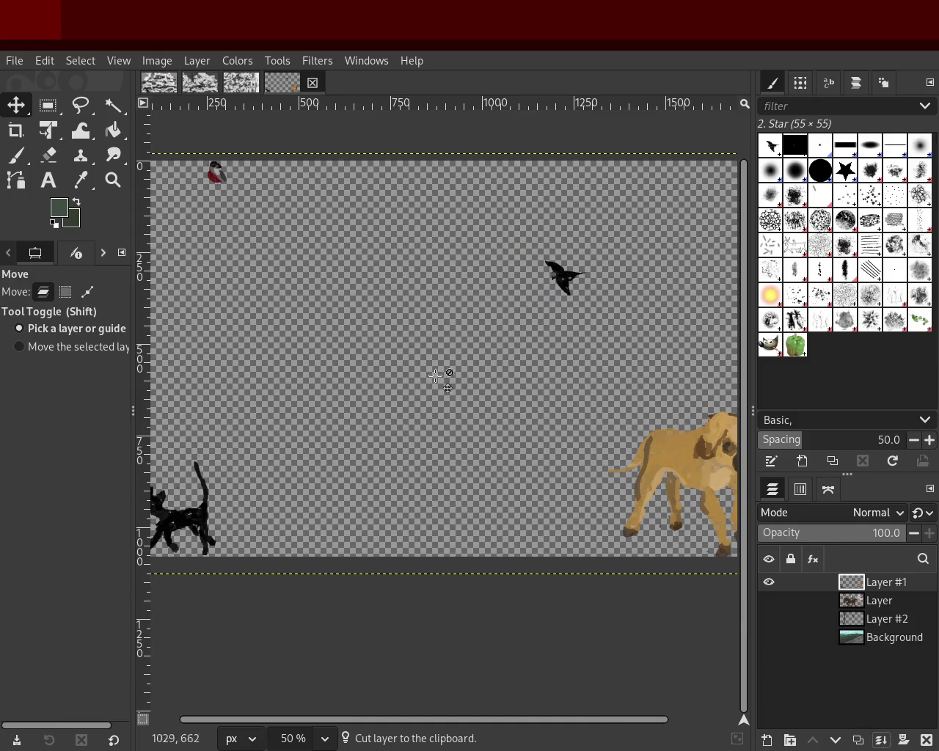
left_click(770, 601)
left_click(769, 619)
left_click(769, 637)
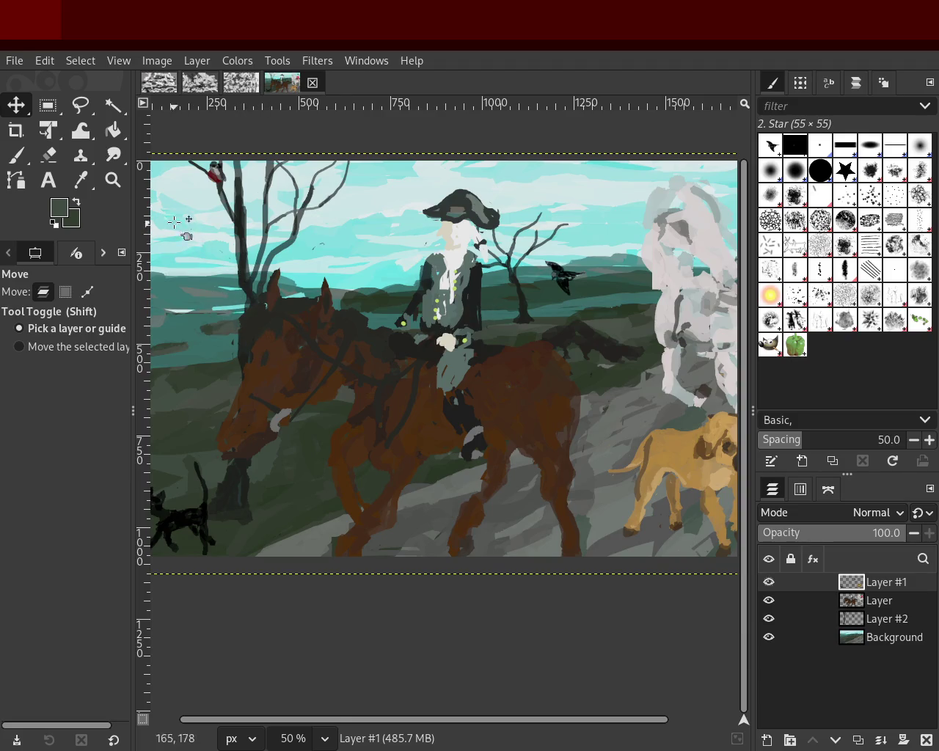
- Zoom in and out on the horse, undoing and redoing to compare the bird's position
key("z")
left_click(545, 373, "ctrl")
left_click(544, 377)
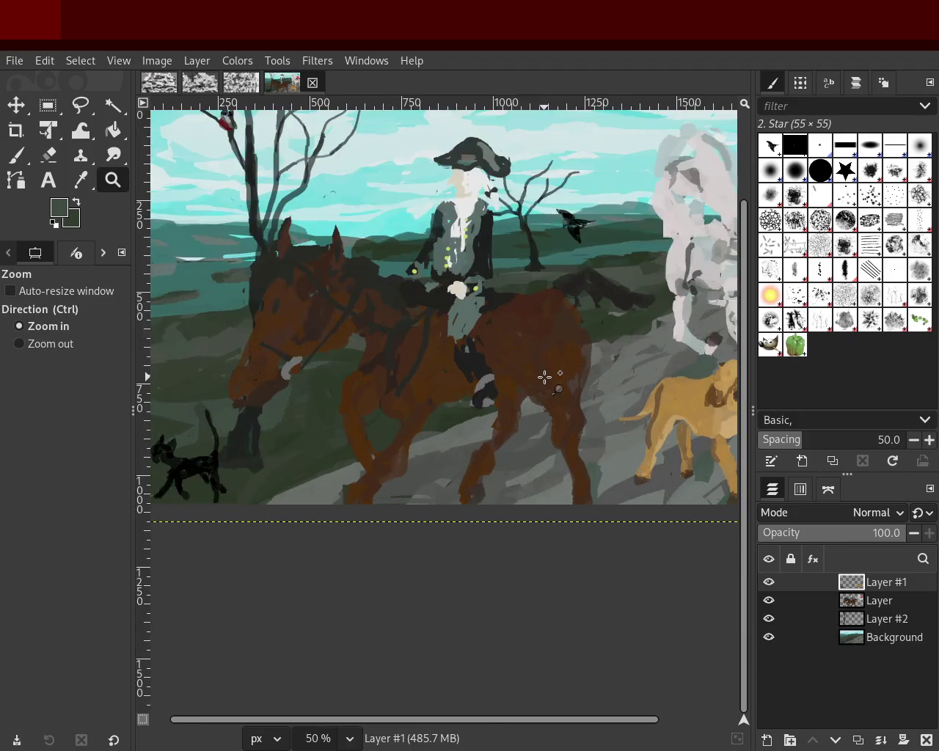
left_click(544, 377, "ctrl")
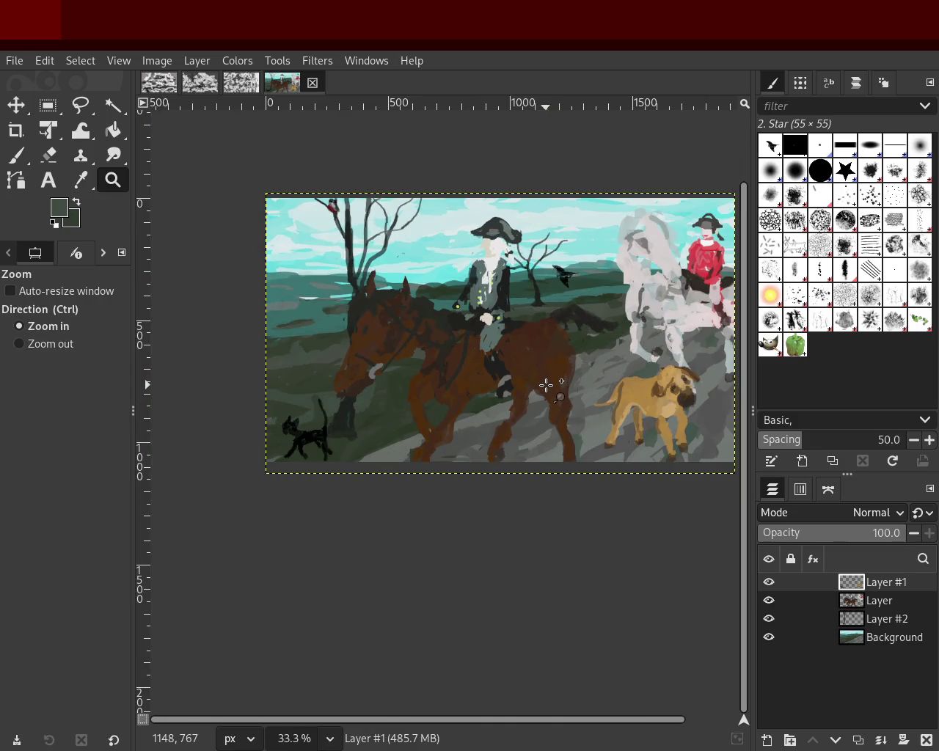
key("ctrl")
left_click(546, 386, "ctrl")
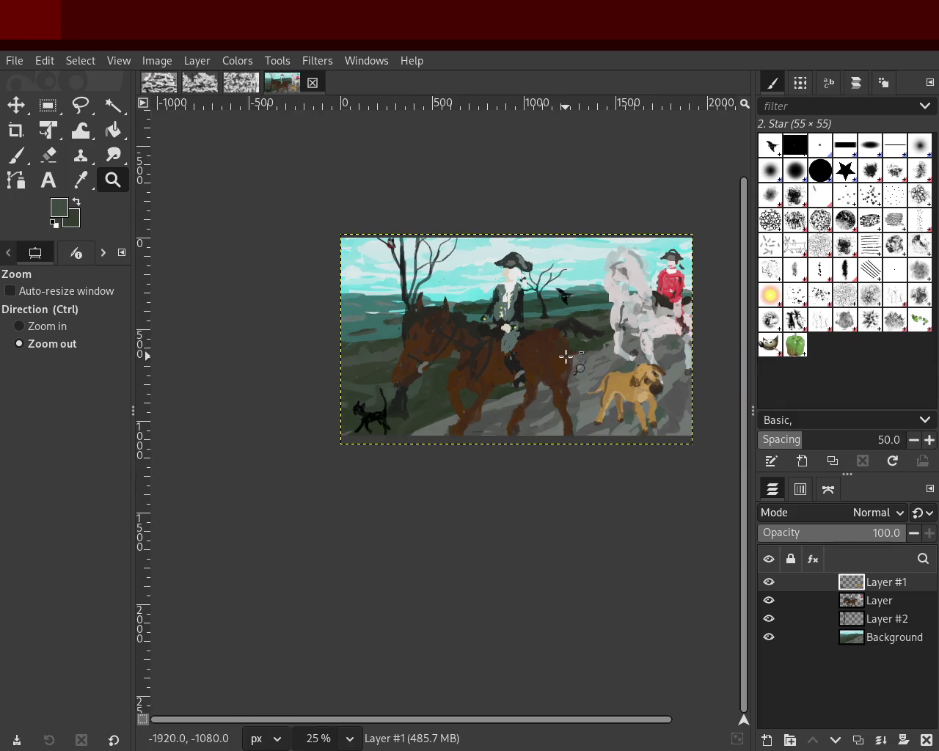
left_click(554, 340)
left_click(583, 369)
left_click(583, 367, "ctrl")
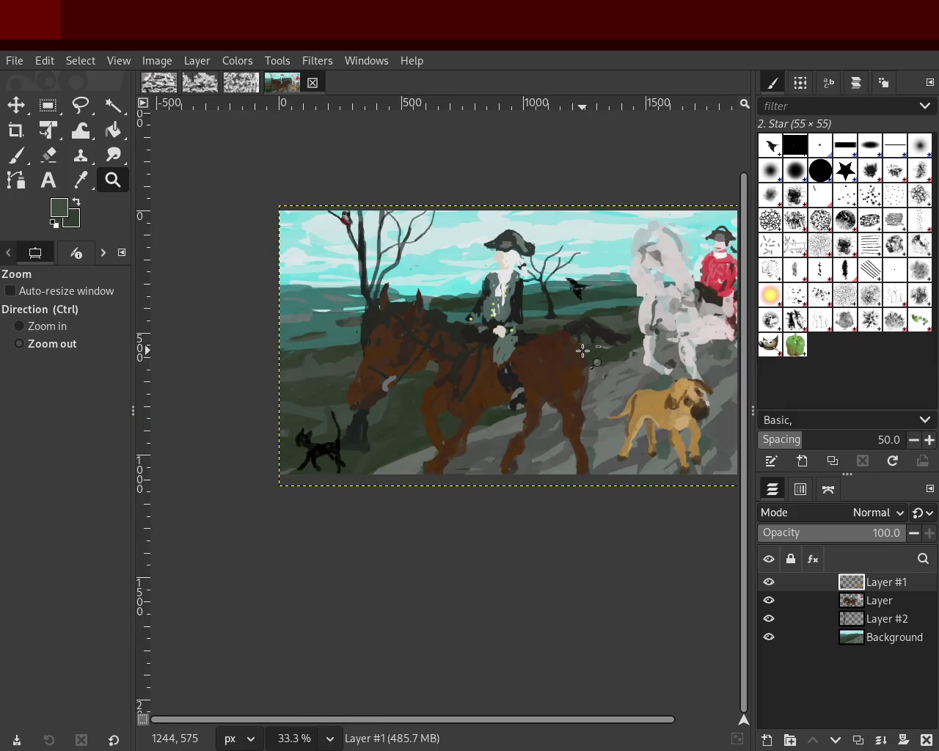
key("ctrl+z")
key("ctrl+z")
key("ctrl+z")
key("ctrl+z")
key("ctrl+z")
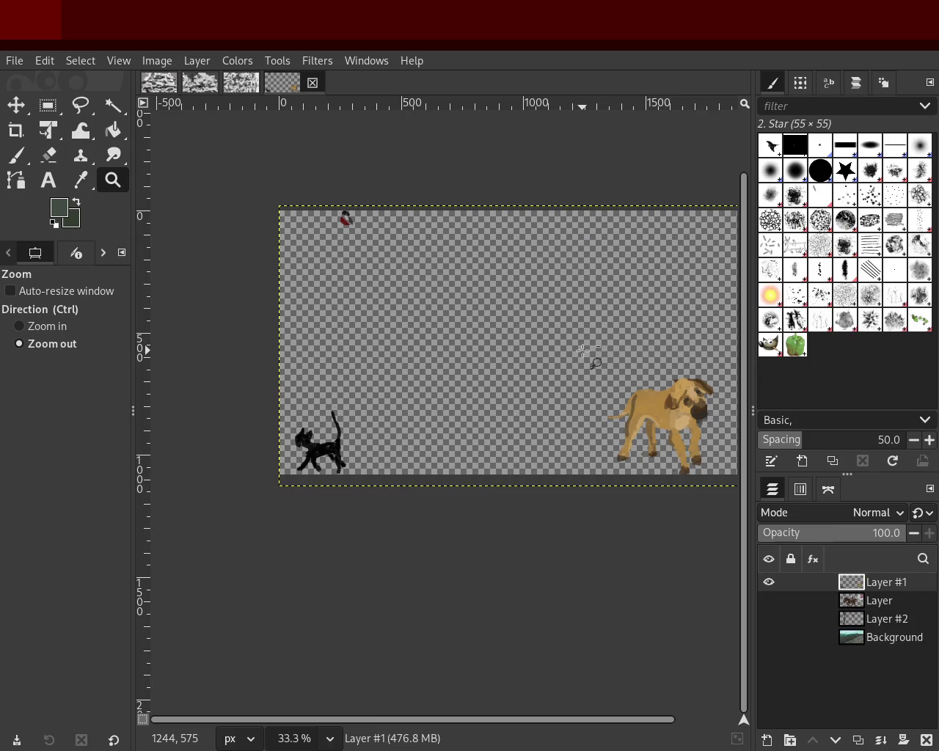
key("ctrl+y")
key("ctrl+y")
key("ctrl+y")
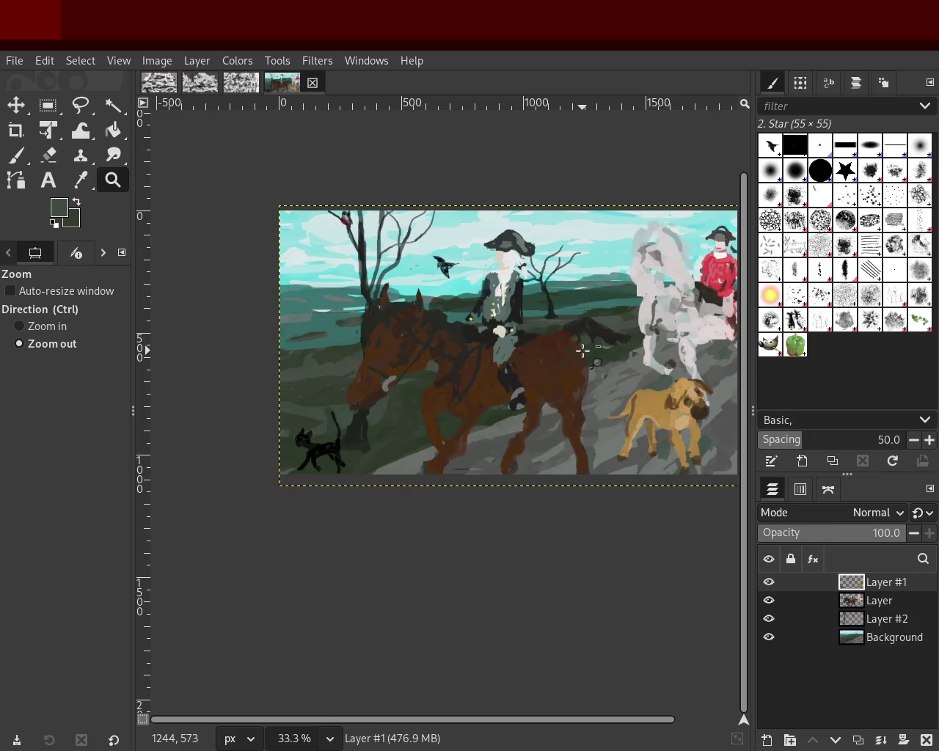
key("ctrl")
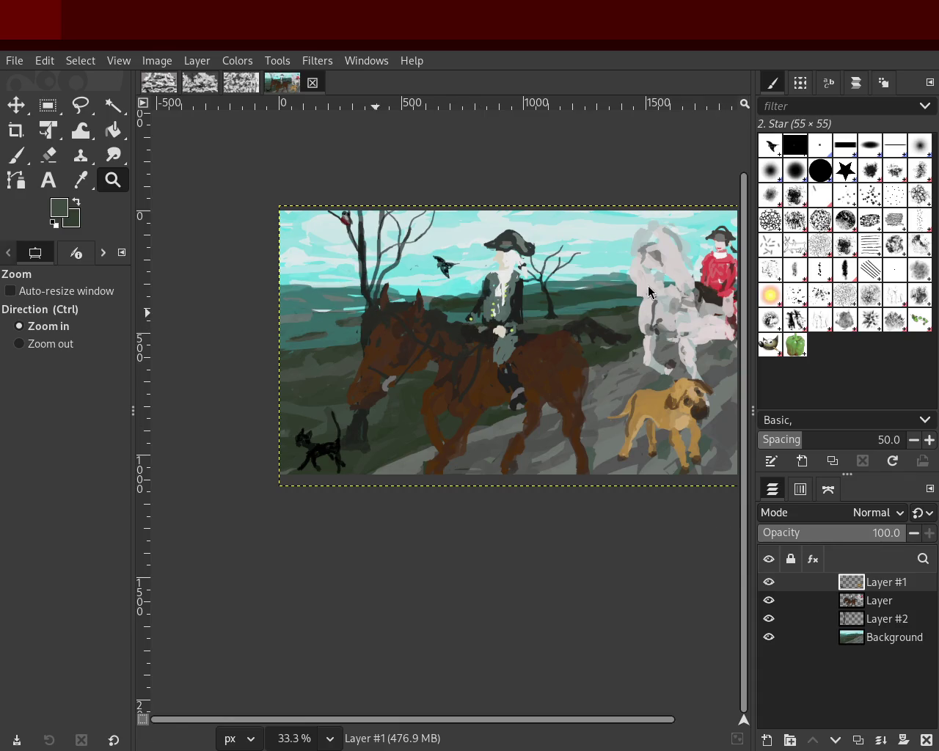
- Scroll up and down across the painting to review it
scroll(403, 341, "down", 2)
scroll(505, 347, "up", 3)
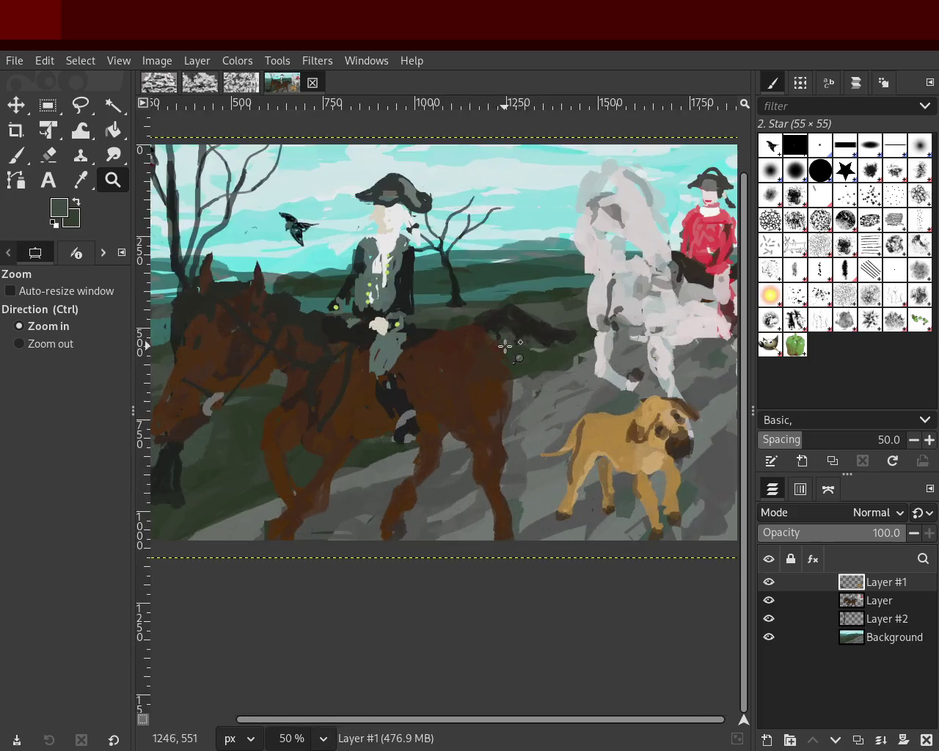
scroll(505, 346, "down", 1)
scroll(590, 348, "up", 1)
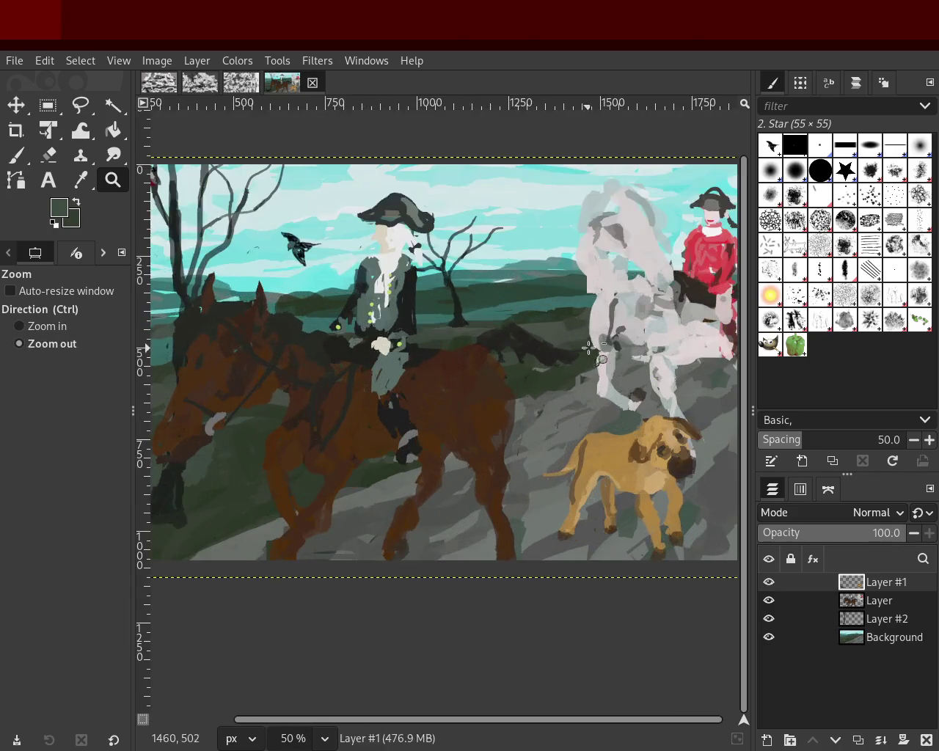
scroll(562, 353, "down", 8)
scroll(595, 344, "down", 2)
scroll(603, 336, "up", 2)
scroll(609, 337, "up", 3)
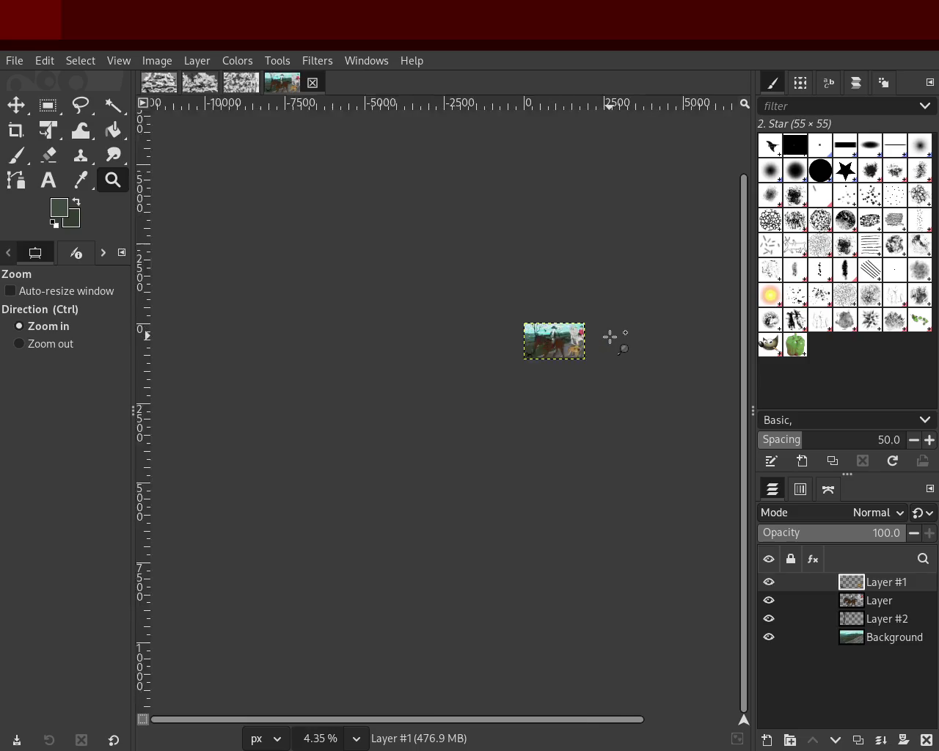
scroll(610, 337, "up", 4)
scroll(612, 336, "up", 2)
scroll(606, 345, "down", 2)
scroll(606, 346, "up", 2)
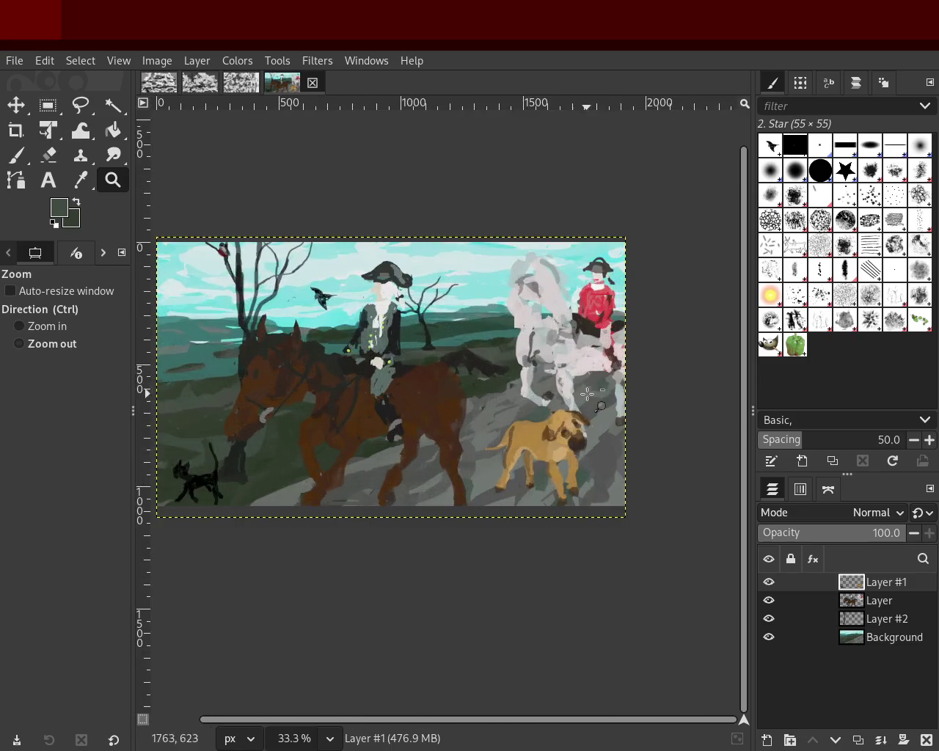
scroll(587, 394, "down", 1)
scroll(587, 395, "up", 1)
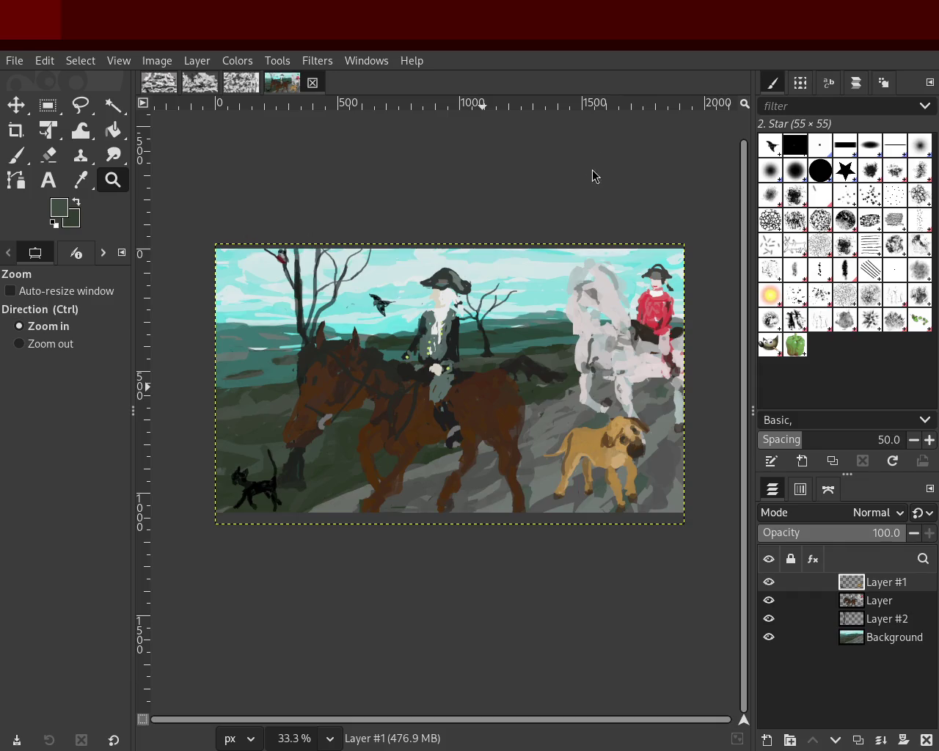
- Zoom out and back in until the painting fills the view
left_click(544, 370, "ctrl")
left_click(475, 430)
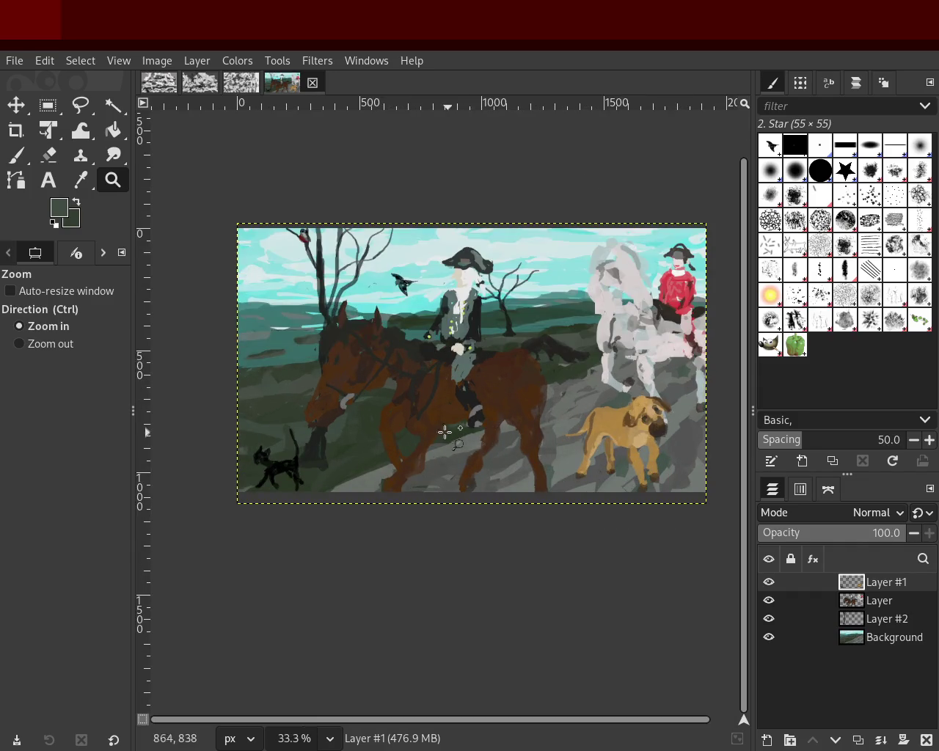
left_click(432, 429, "ctrl")
left_click(426, 430)
left_click(517, 455, "ctrl")
left_click(543, 426, "ctrl")
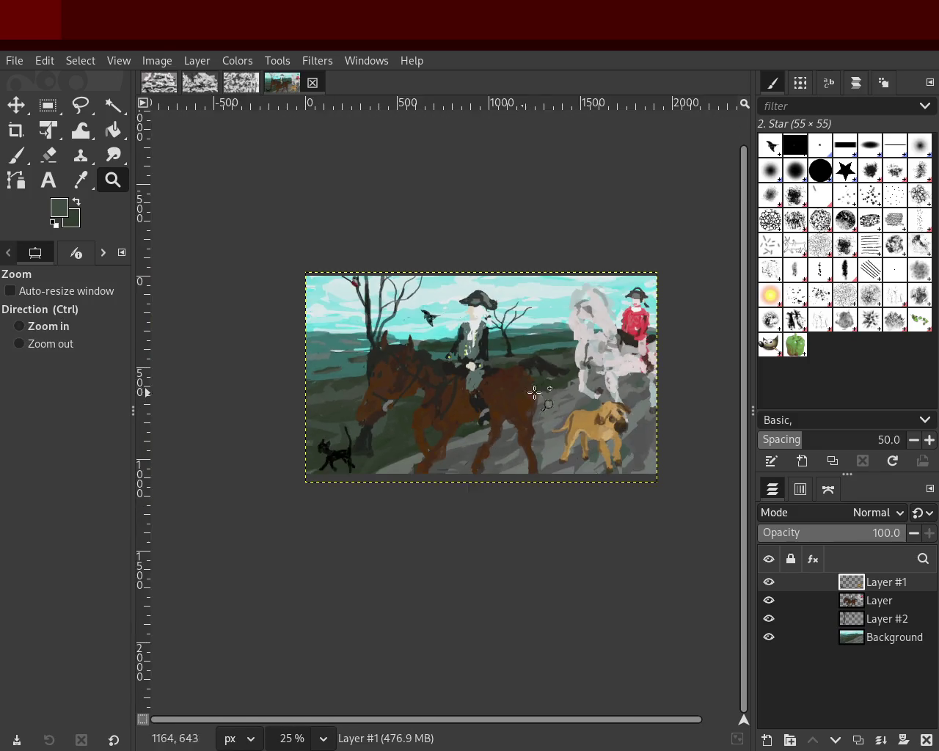
left_click(535, 382)
- Save 39.xcf, then switch to the grey scribble texture image and zoom out
key("ctrl+s")
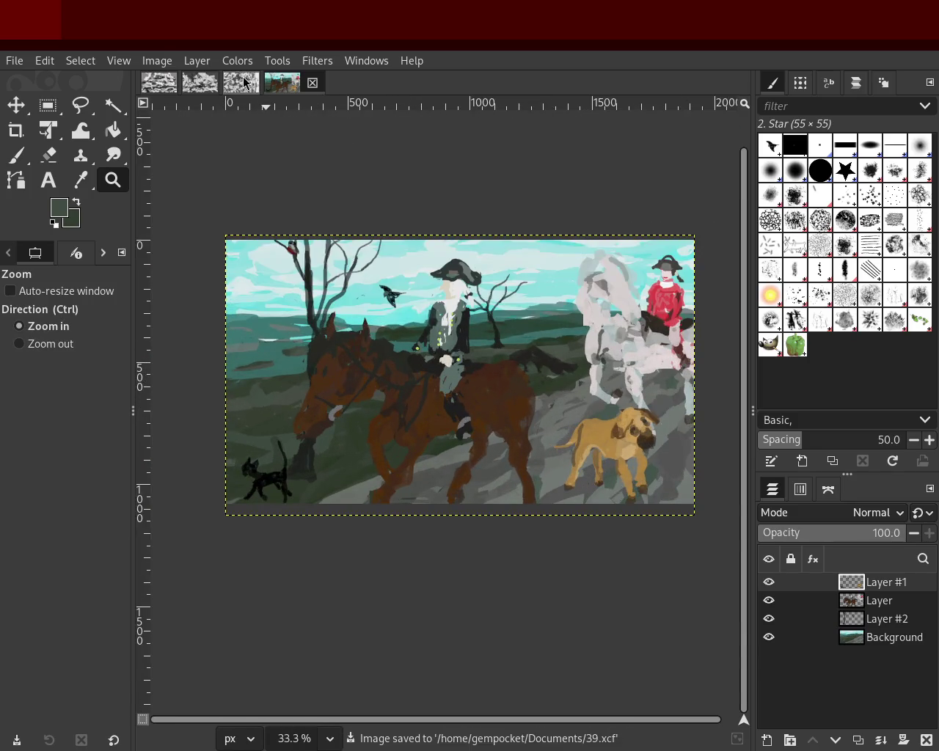
left_click(241, 82)
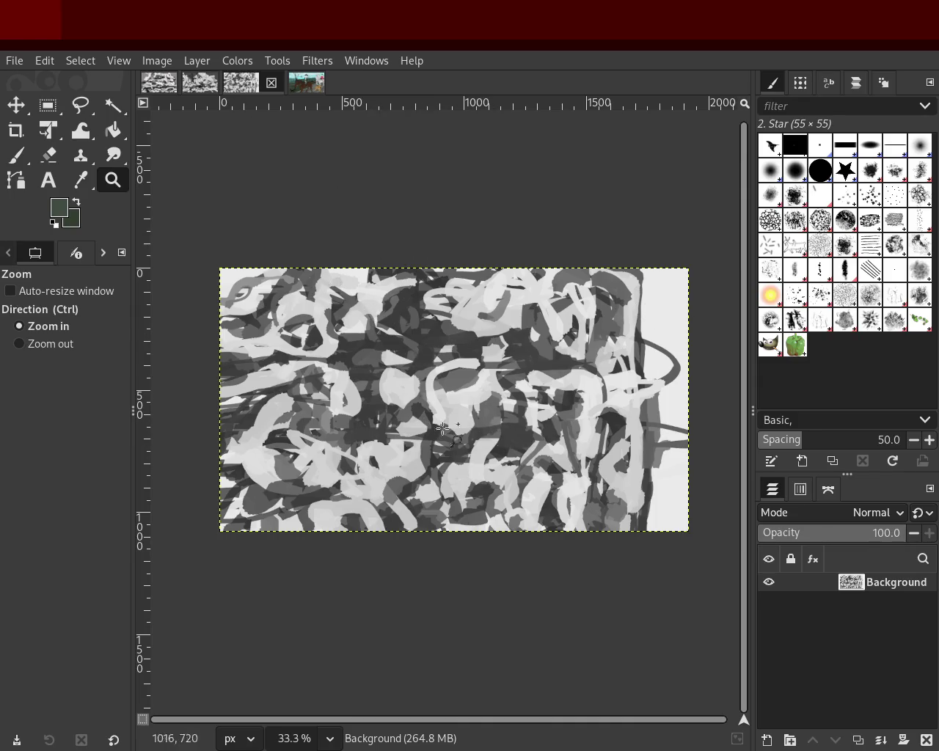
left_click(555, 395, "ctrl")
left_click(513, 413)
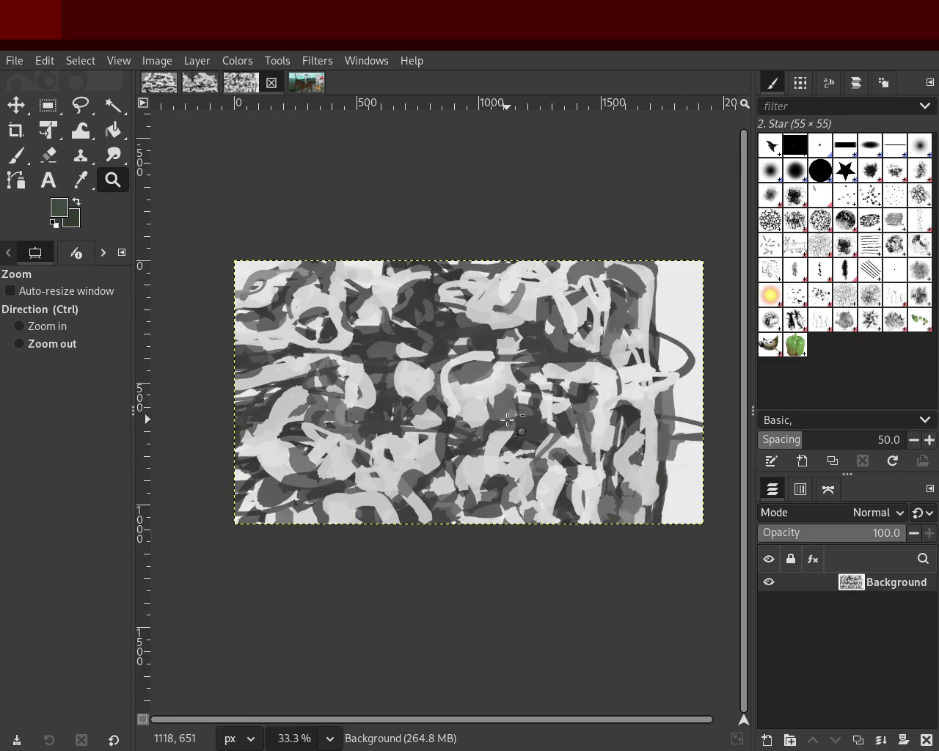